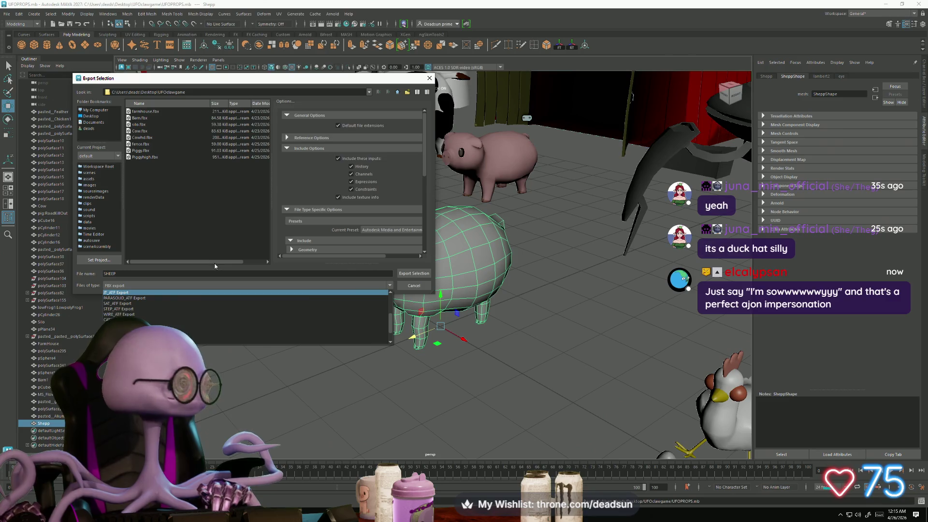
Export the selected sheep as SHEEP.fbx, keeping FBX export as the file type
click(312, 268)
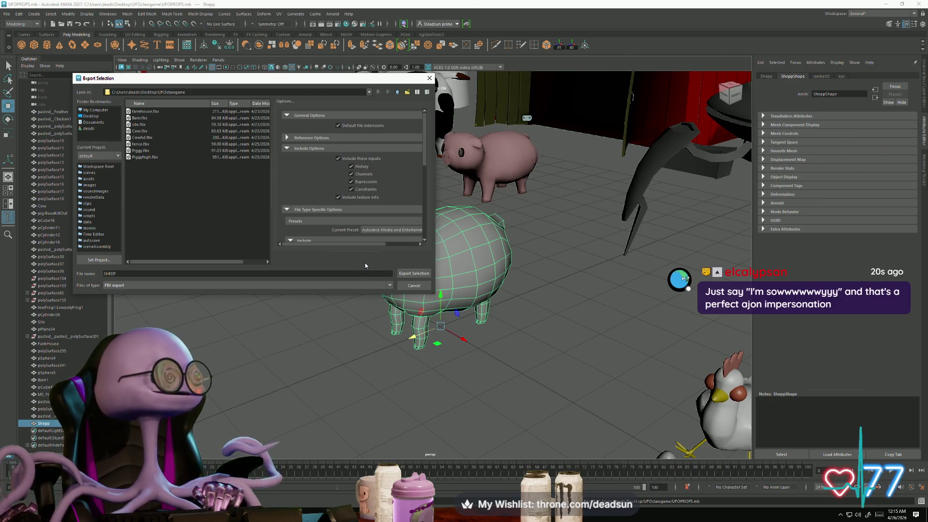
click(417, 273)
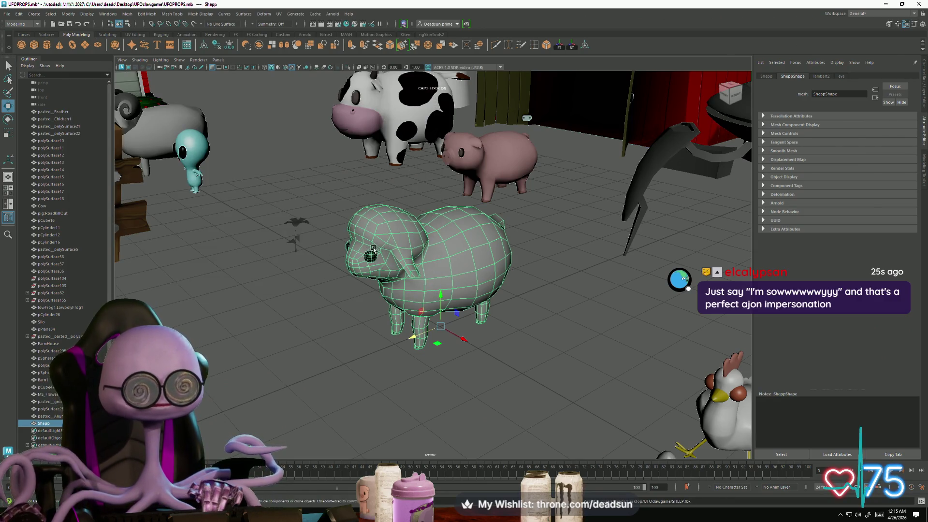
Deselect the sheep and save the UFOPROPS scene
click(307, 366)
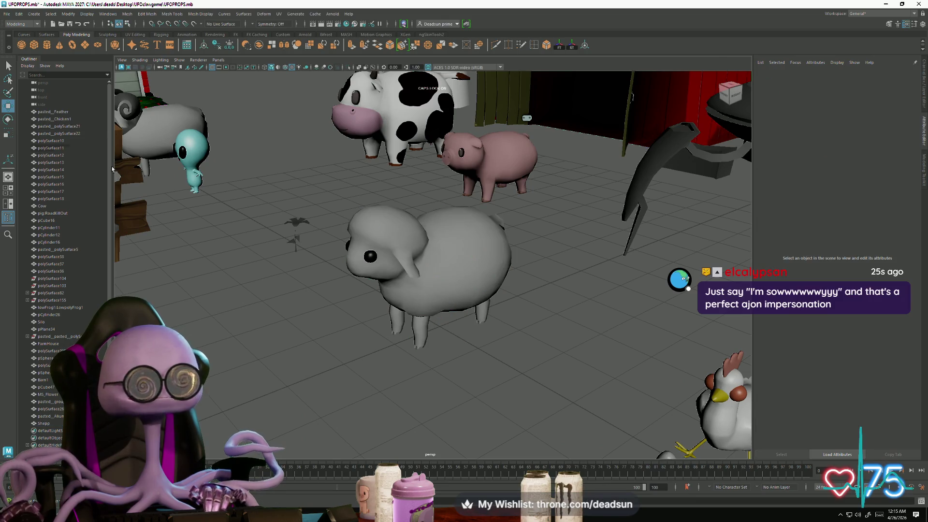
click(6, 14)
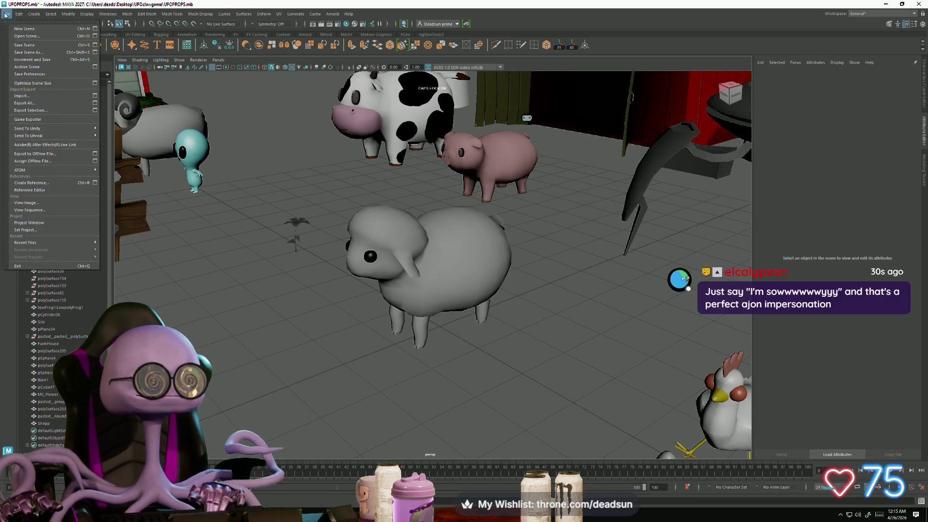
click(29, 41)
Select the sheep and orbit the view in close around it
scroll(296, 339, up, 3)
click(383, 326)
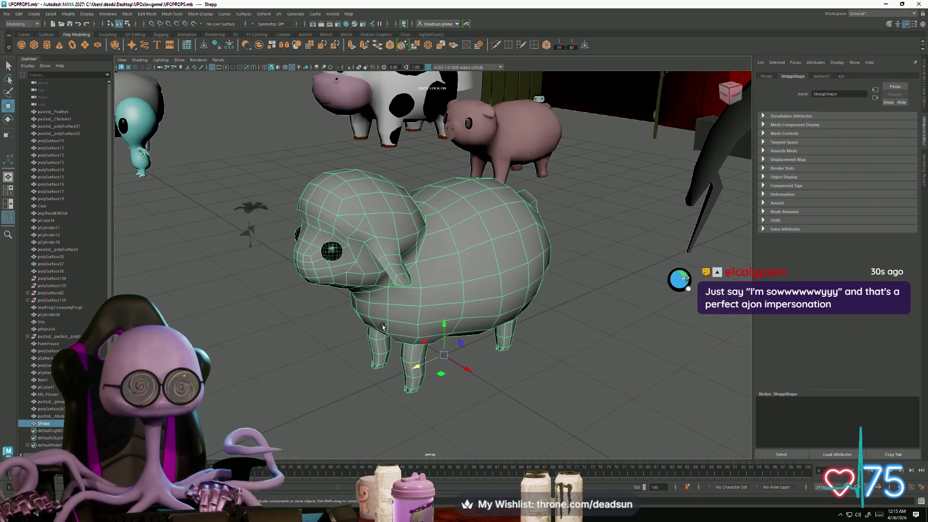
alt+drag(332, 394, 342, 388)
click(439, 303)
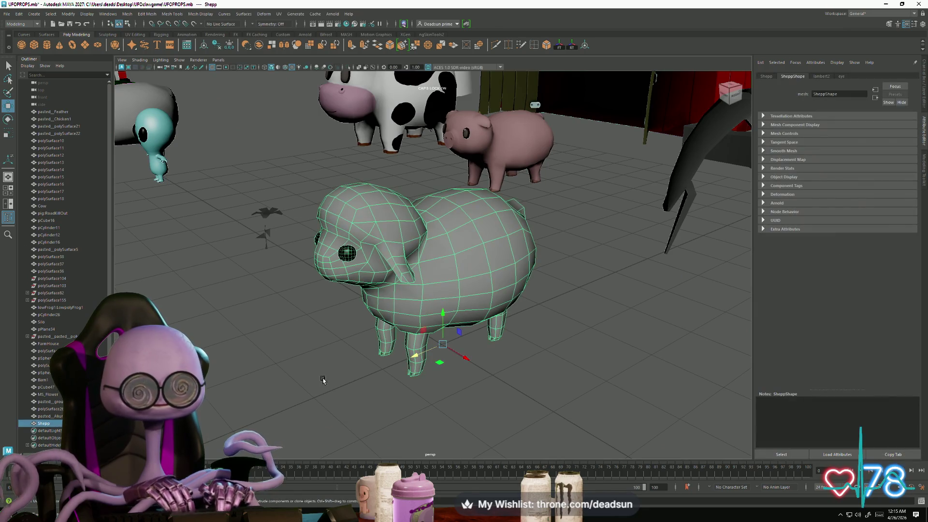
click(335, 405)
mouse_move(429, 385)
alt+mouse_down()
mouse_move(421, 385)
mouse_move(441, 384)
mouse_move(431, 388)
alt+mouse_up()
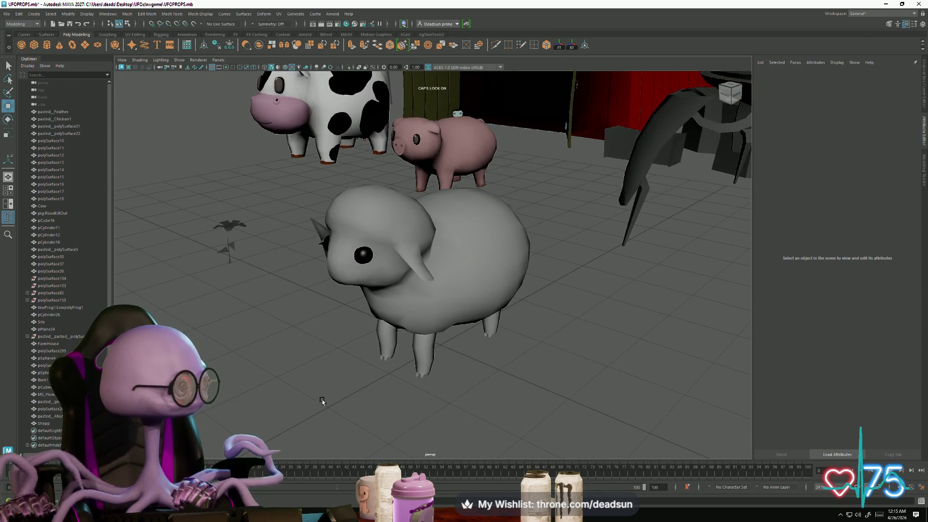
mouse_move(315, 355)
alt+mouse_down()
mouse_move(332, 355)
mouse_move(344, 394)
mouse_move(382, 376)
mouse_move(355, 387)
mouse_move(370, 370)
mouse_move(367, 391)
mouse_move(359, 383)
mouse_move(369, 376)
mouse_move(404, 364)
mouse_move(378, 367)
mouse_move(394, 344)
alt+mouse_up()
Frame the sheep with F, orbit underneath to check its underside, then open the Start menu
click(411, 324)
key(f)
click(368, 418)
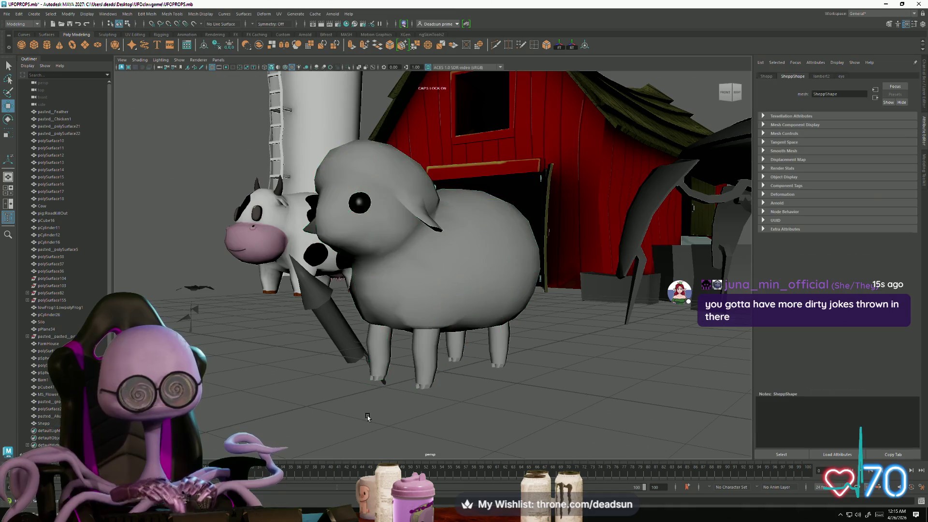
alt+drag(368, 418, 379, 382)
click(387, 290)
mouse_move(387, 290)
alt+mouse_down()
mouse_move(385, 343)
mouse_move(356, 405)
alt+mouse_up()
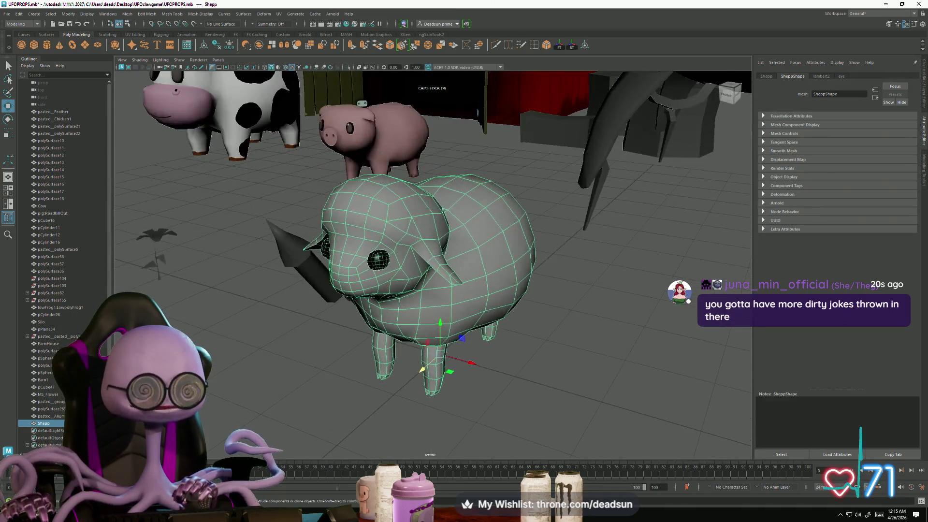
key(super)
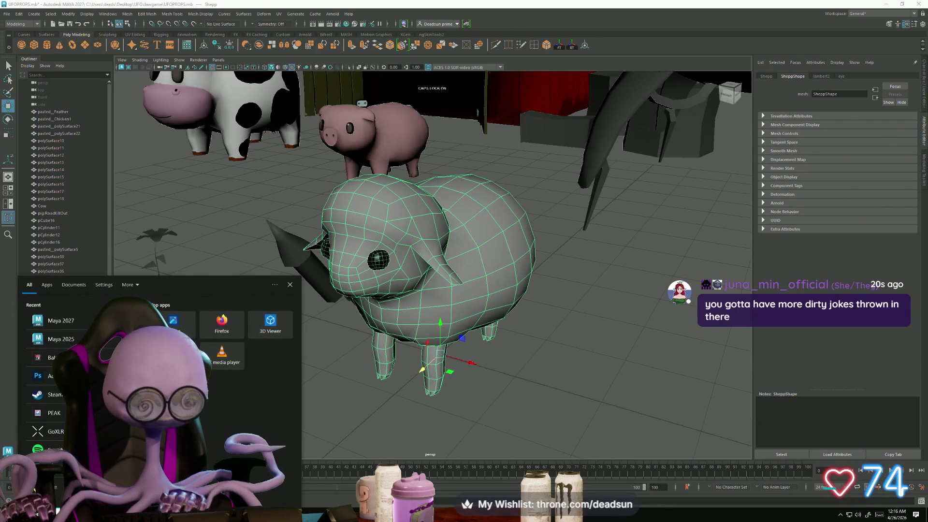
Launch RoadKill via a 'ro' search, browse its Load dialog to UFOclawgame, then cancel
text(ro)
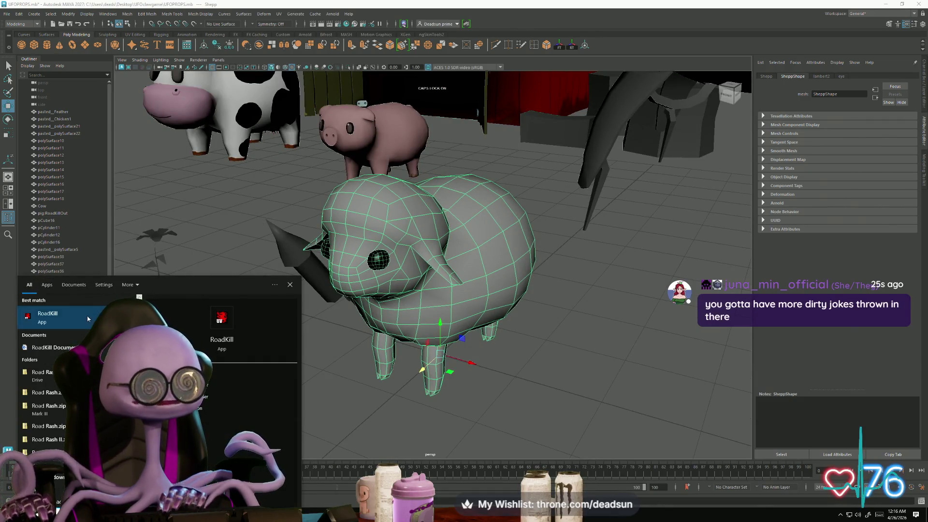
click(89, 319)
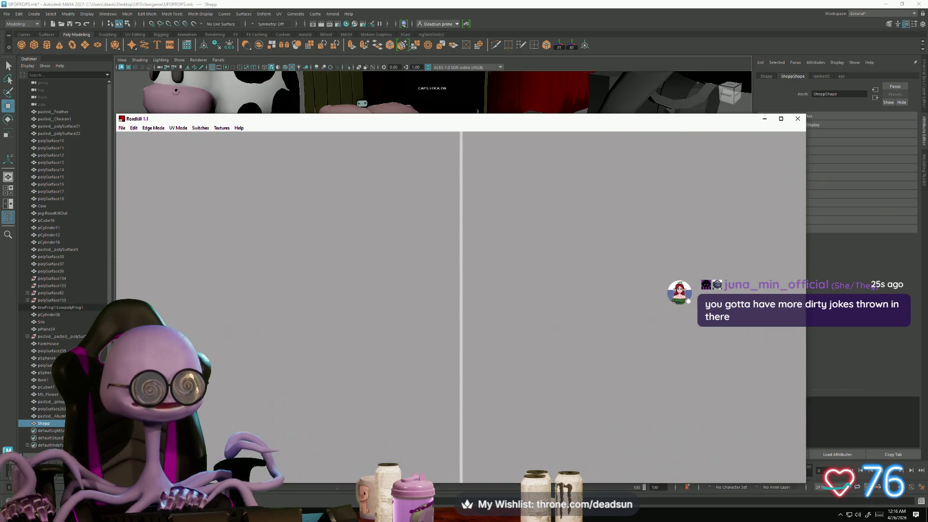
click(125, 128)
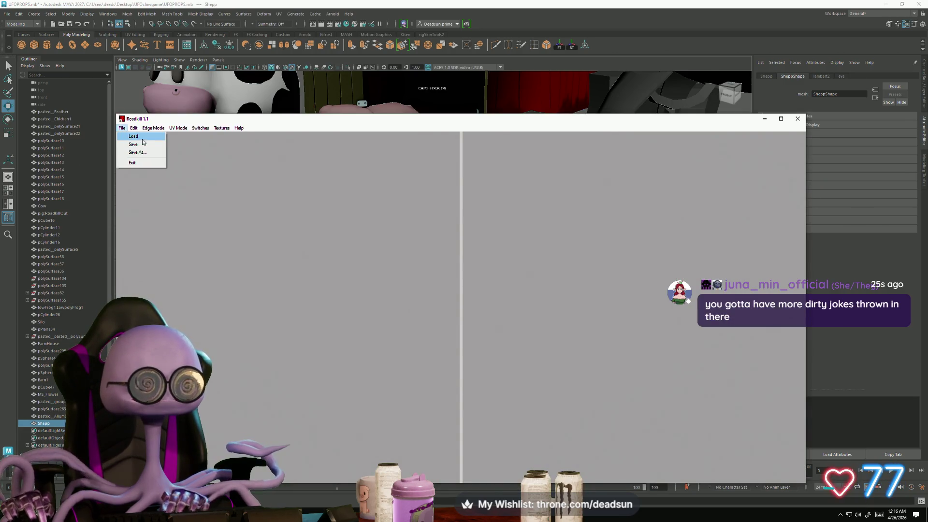
click(143, 138)
scroll(447, 298, down, 1)
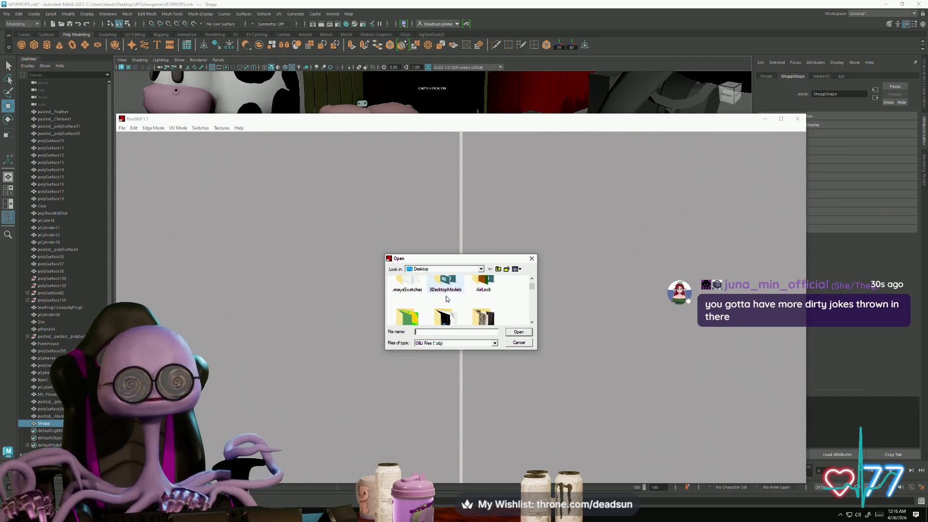
scroll(447, 298, down, 2)
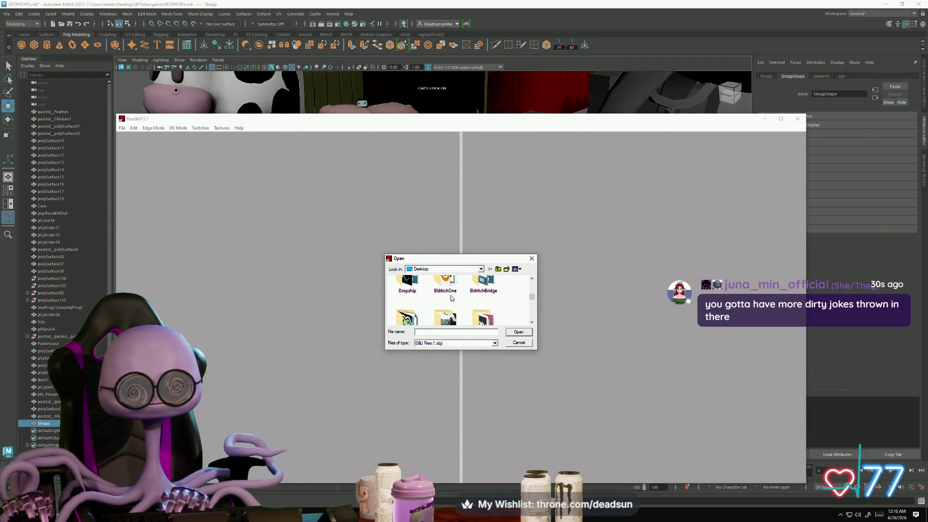
scroll(448, 290, down, 2)
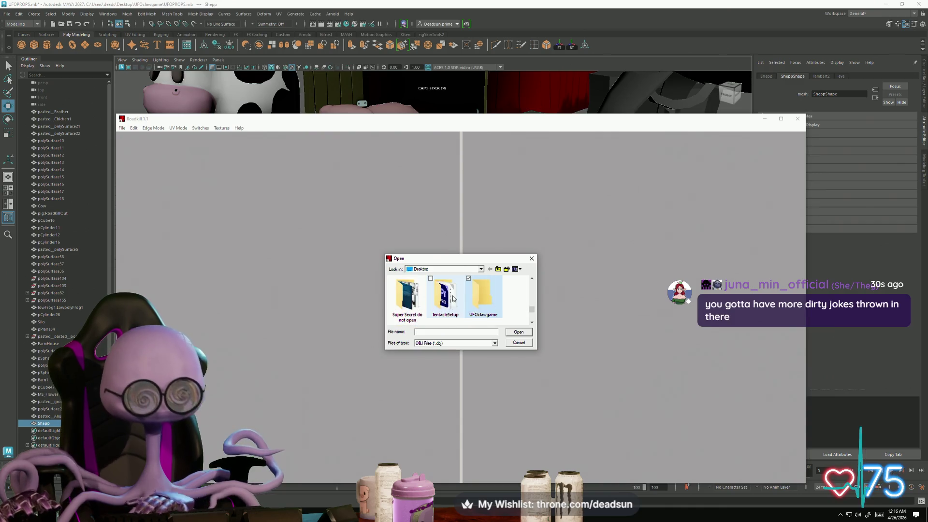
double_click(483, 298)
click(439, 344)
click(439, 351)
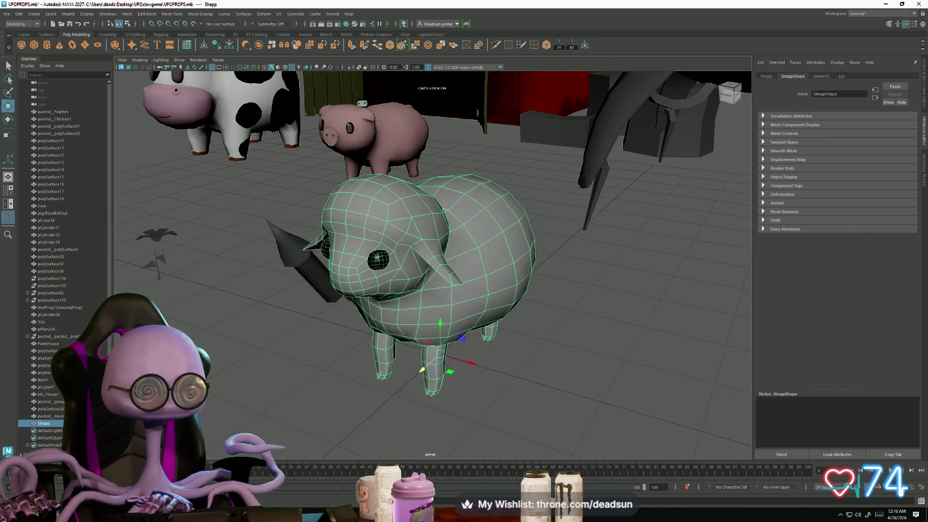
Export the selected sheep as SHEEP.obj with OBJexport as the file type
click(7, 14)
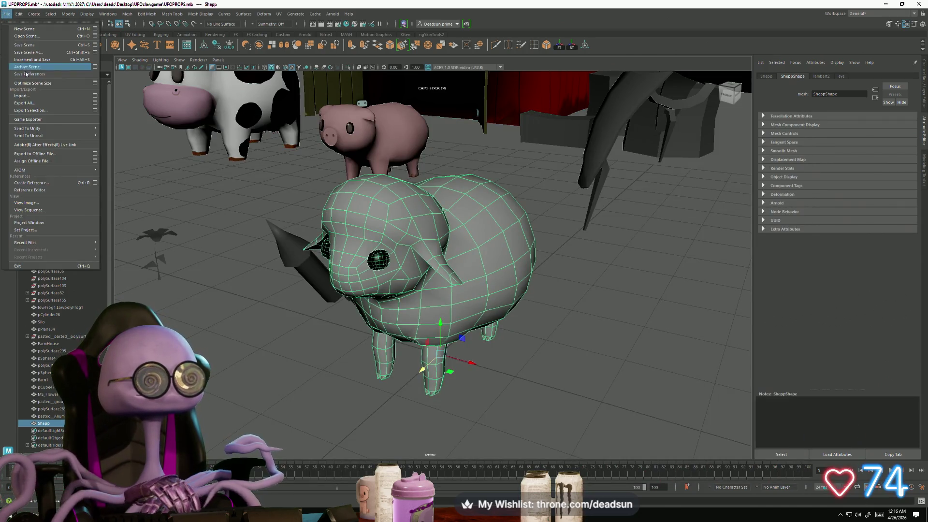
click(30, 110)
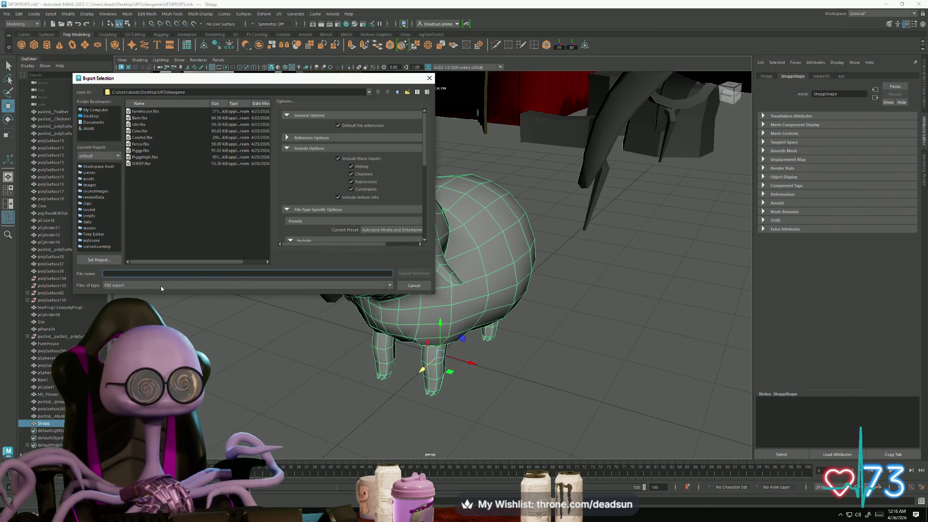
click(161, 287)
scroll(176, 318, up, 5)
scroll(174, 317, up, 3)
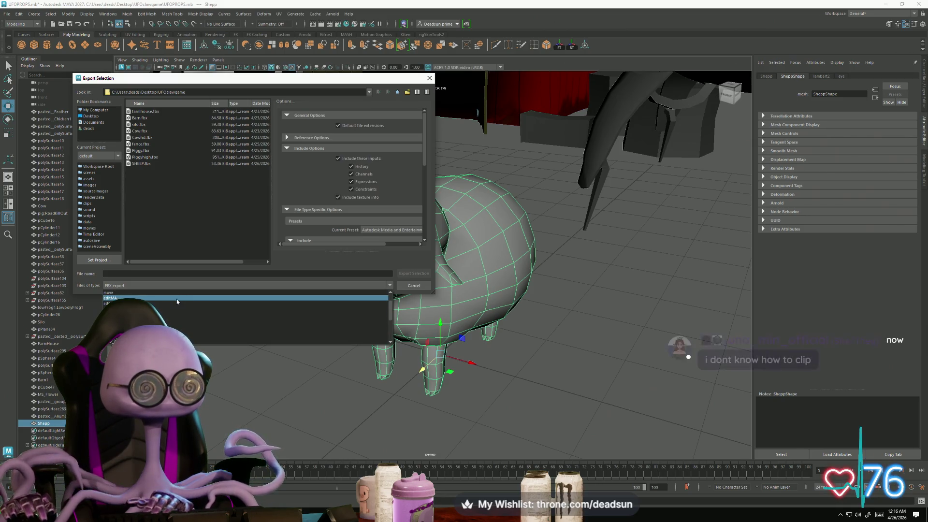
scroll(176, 307, down, 3)
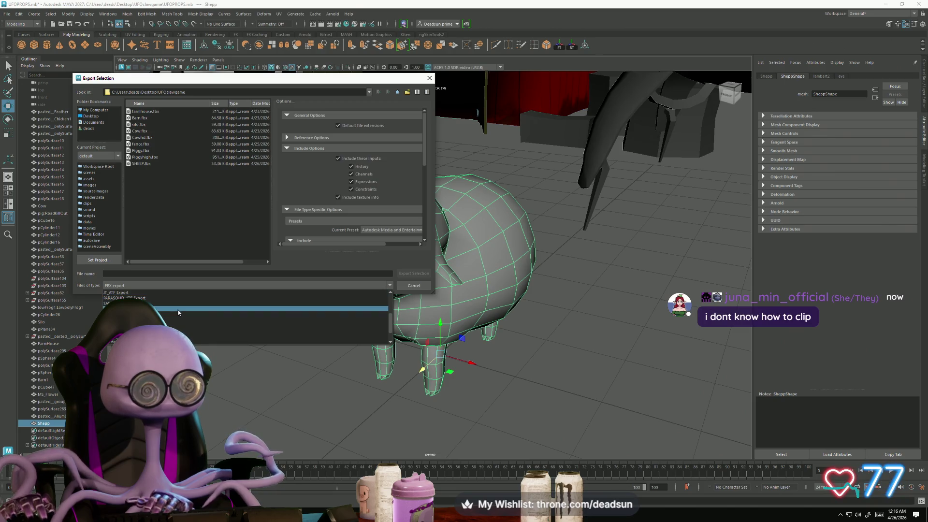
scroll(178, 310, down, 2)
click(179, 341)
click(133, 273)
text(SHEEP)
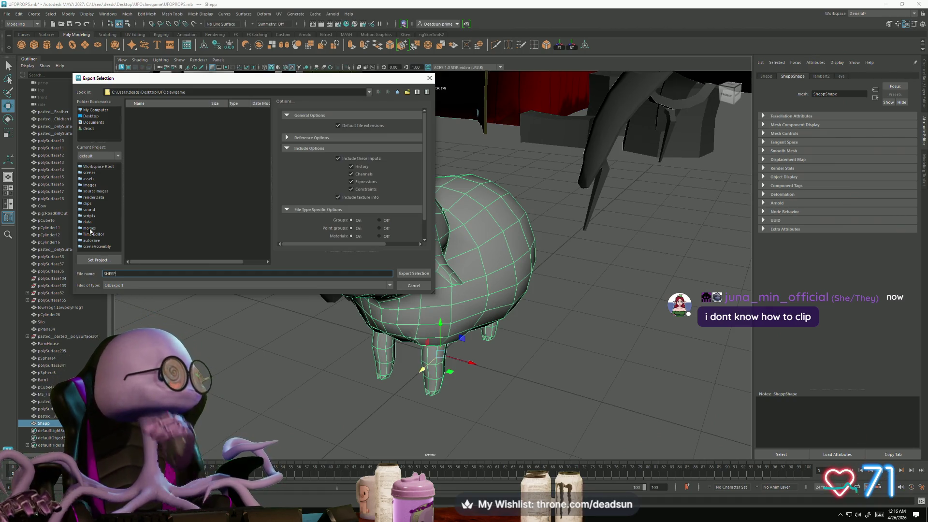
click(414, 274)
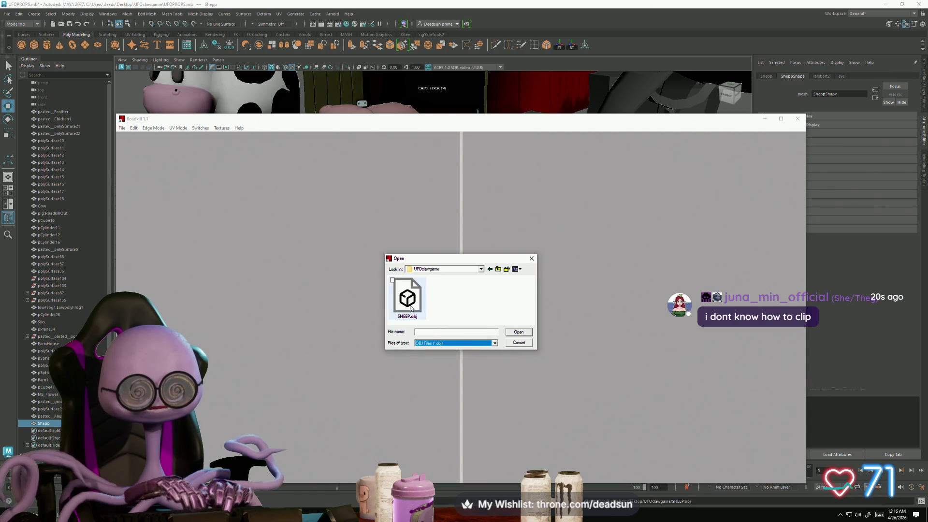
Load SHEEP.obj into RoadKill and orbit around the sheep's body, underside and legs
click(517, 333)
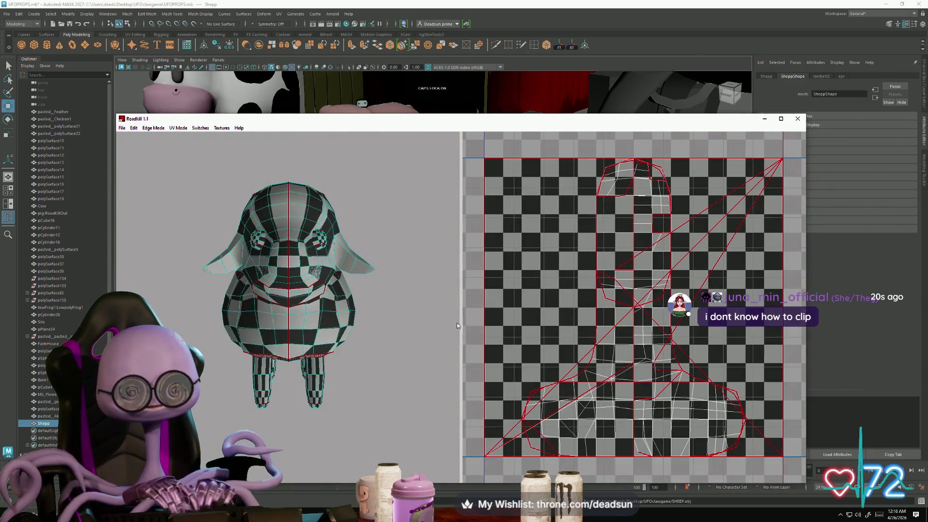
mouse_move(313, 301)
mouse_down()
mouse_move(382, 329)
mouse_move(224, 245)
mouse_move(446, 407)
mouse_move(434, 398)
mouse_up()
mouse_move(318, 364)
mouse_down()
mouse_move(295, 338)
mouse_move(385, 339)
mouse_move(365, 376)
mouse_up()
mouse_move(292, 402)
mouse_down()
mouse_move(315, 406)
mouse_move(340, 383)
mouse_move(325, 353)
mouse_move(282, 381)
mouse_move(304, 425)
mouse_up()
scroll(356, 414, up, 5)
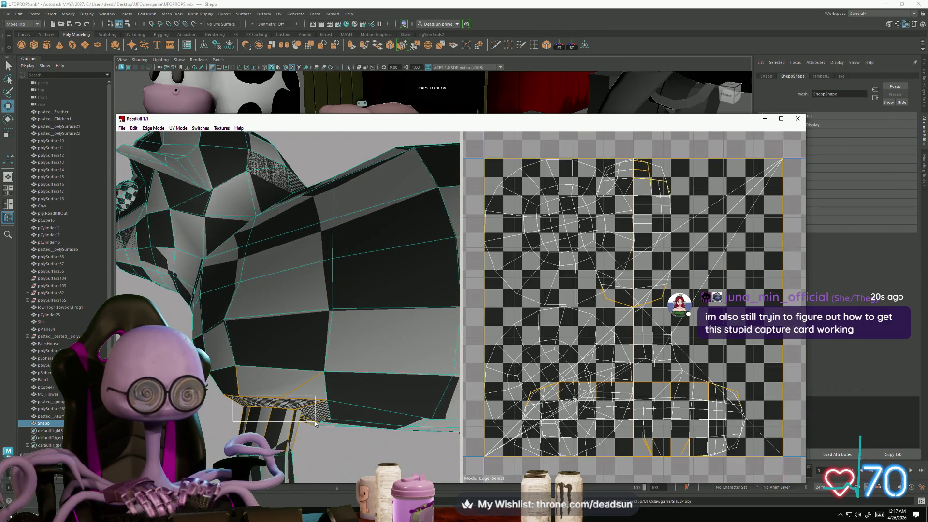
Marquee-select edges around a sheep leg, then orbit to a close view of head and leg
mouse_move(195, 351)
mouse_down()
mouse_move(280, 405)
mouse_move(345, 404)
mouse_up()
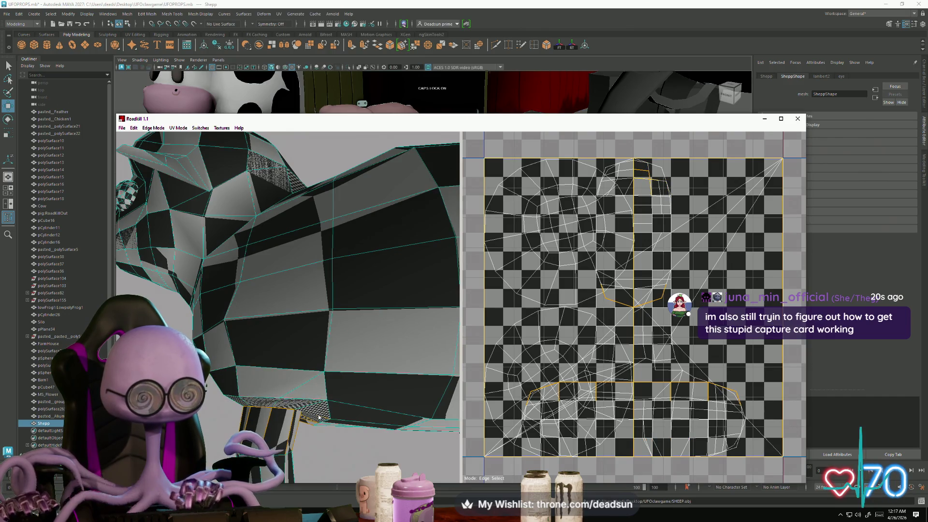
drag(306, 469, 268, 357)
drag(257, 419, 330, 423)
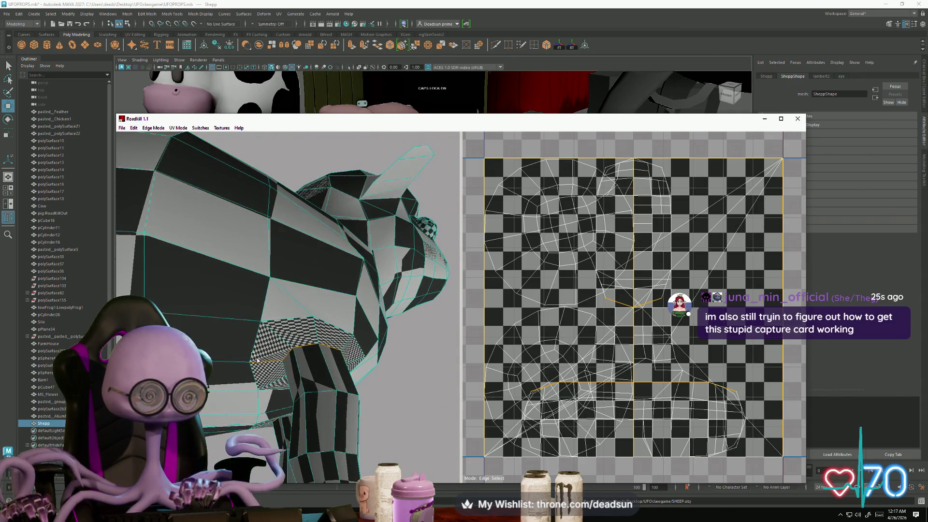
mouse_move(257, 362)
alt+right_down()
mouse_move(297, 390)
mouse_move(285, 399)
alt+right_up()
mouse_move(285, 399)
mouse_down()
mouse_move(289, 382)
mouse_move(216, 378)
mouse_move(194, 287)
mouse_move(227, 390)
mouse_move(268, 384)
mouse_move(246, 304)
mouse_up()
drag(322, 347, 338, 348)
drag(201, 290, 261, 342)
mouse_move(241, 260)
mouse_down()
mouse_move(354, 314)
mouse_move(322, 266)
mouse_move(306, 215)
mouse_up()
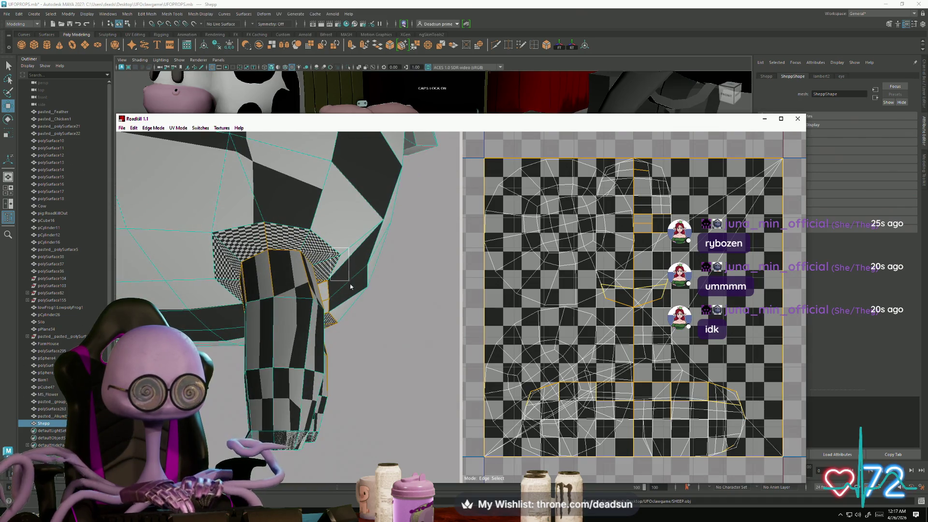
mouse_move(298, 237)
alt+mouse_down()
mouse_move(364, 261)
mouse_move(280, 279)
alt+mouse_up()
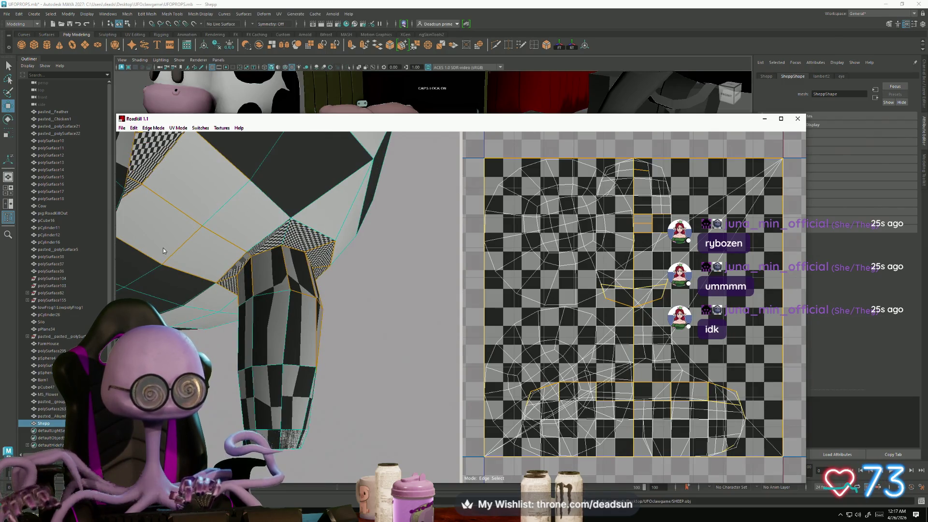
alt+drag(228, 294, 197, 224)
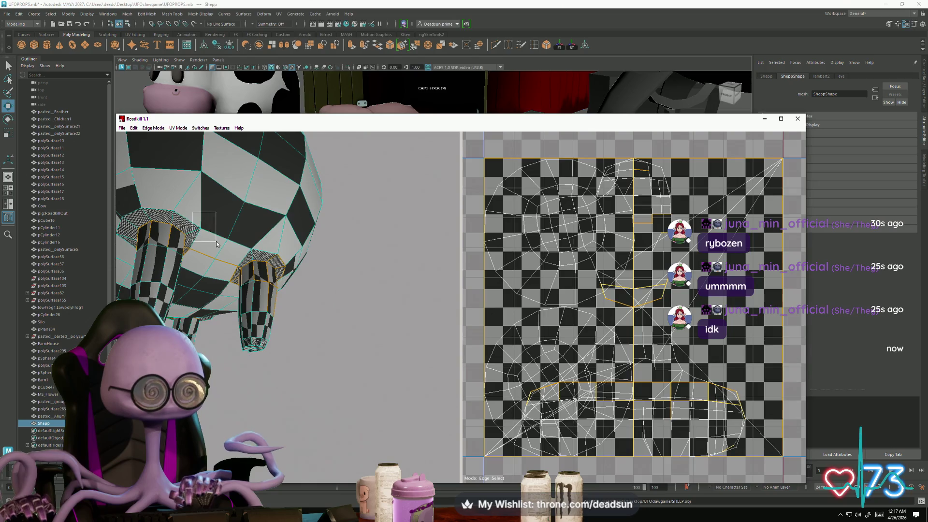
drag(274, 250, 281, 256)
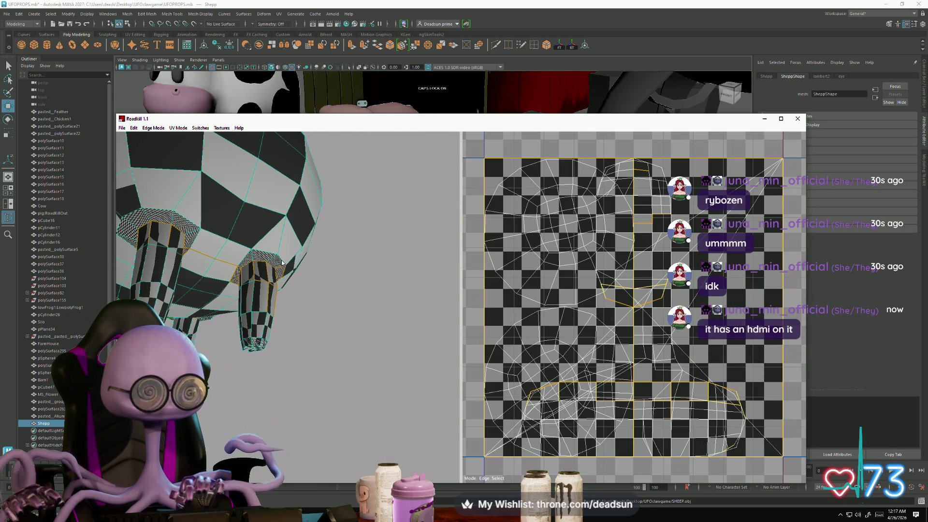
mouse_move(329, 310)
alt+mouse_down()
mouse_move(265, 395)
mouse_move(292, 373)
mouse_move(335, 399)
alt+mouse_up()
mouse_move(251, 357)
alt+mouse_down()
mouse_move(321, 347)
mouse_move(329, 374)
mouse_move(221, 372)
mouse_move(234, 358)
mouse_move(284, 401)
mouse_move(227, 393)
alt+mouse_up()
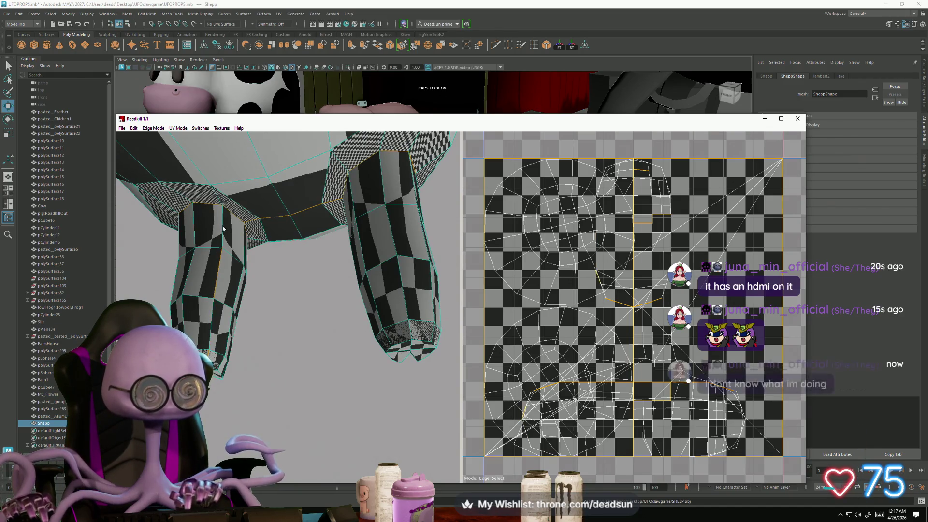
alt+drag(286, 371, 310, 263)
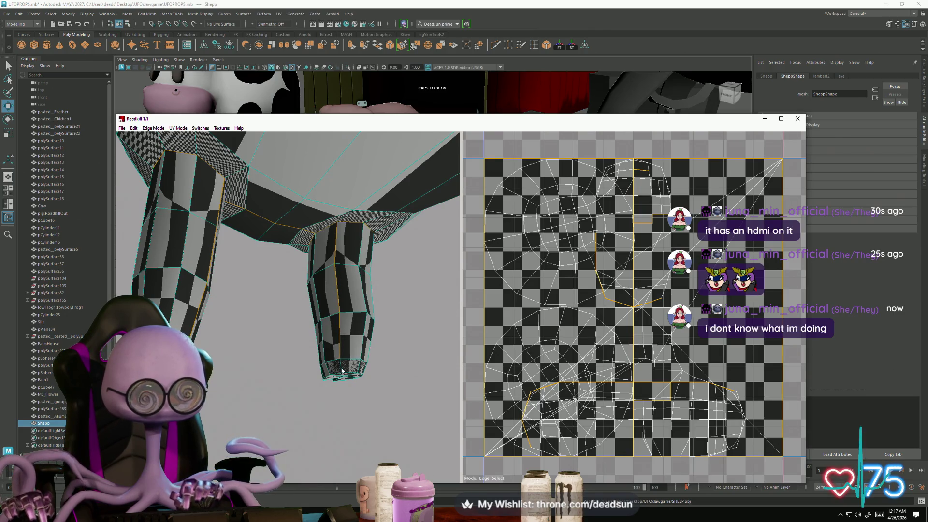
mouse_move(345, 375)
alt+mouse_down()
mouse_move(341, 400)
mouse_move(340, 375)
mouse_move(407, 344)
mouse_move(281, 348)
alt+mouse_up()
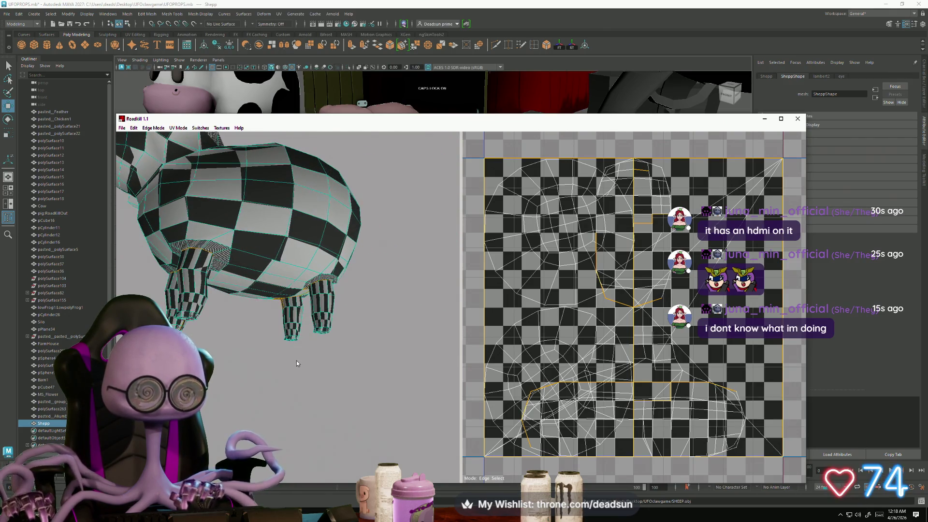
Pick an edge on a leg's side and extend it to the loop around the leg top
mouse_move(287, 396)
alt+right_down()
mouse_move(268, 379)
mouse_move(281, 367)
alt+right_up()
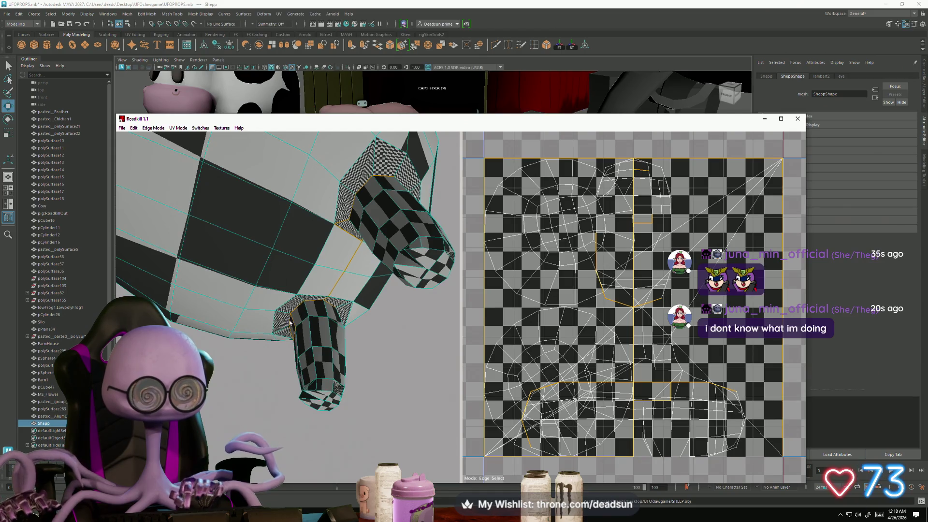
alt+right_drag(282, 340, 230, 359)
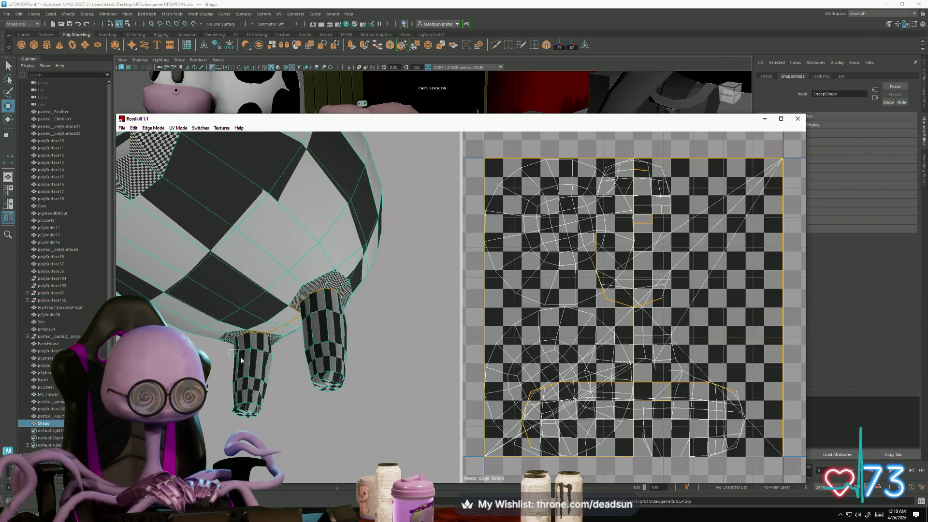
mouse_move(278, 375)
alt+mouse_down()
mouse_move(239, 367)
mouse_move(316, 349)
mouse_move(277, 331)
alt+mouse_up()
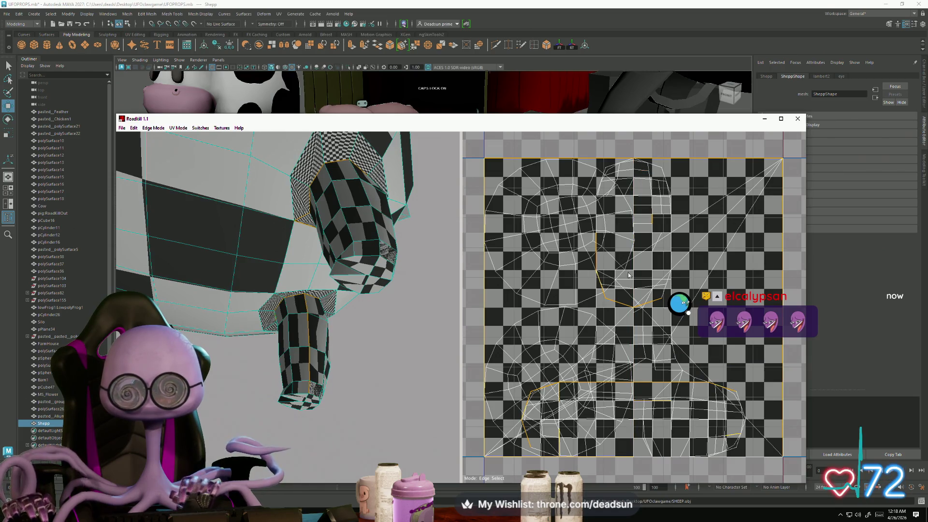
mouse_move(394, 389)
alt+mouse_down()
mouse_move(463, 410)
mouse_move(301, 403)
mouse_move(246, 338)
mouse_move(291, 359)
mouse_move(271, 372)
mouse_move(275, 415)
mouse_move(281, 404)
mouse_move(203, 351)
alt+mouse_up()
click(202, 344)
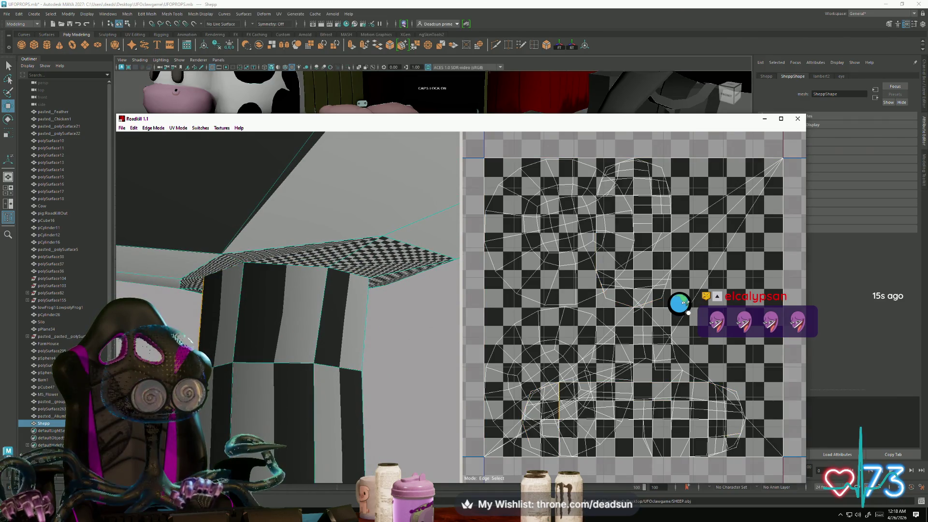
key(l)
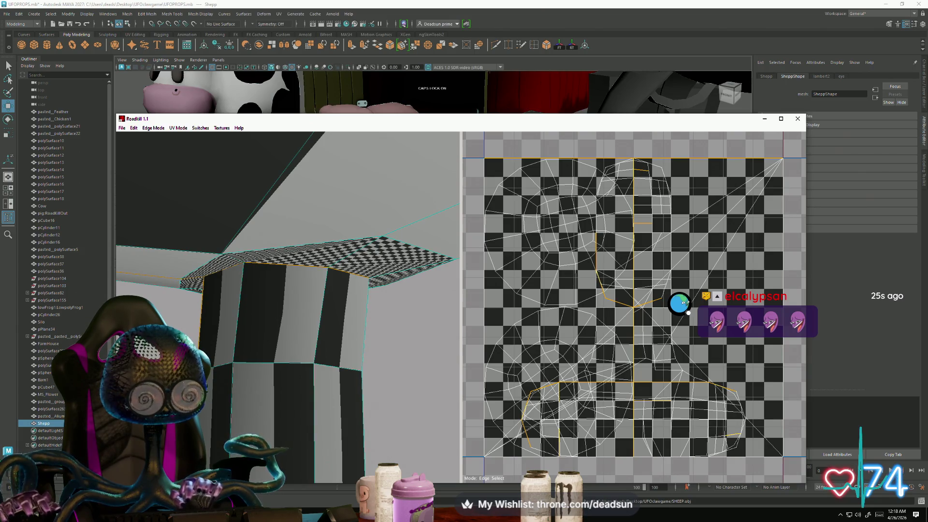
scroll(288, 308, up, 5)
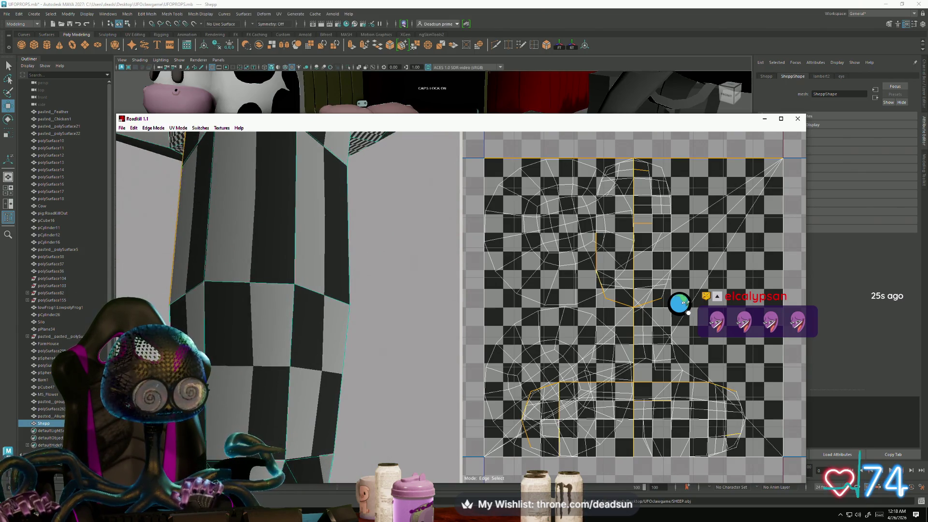
scroll(287, 338, down, 5)
Clear the selection, orbit to a tilted leg view, then undo twice to restore the leg loop
click(323, 417)
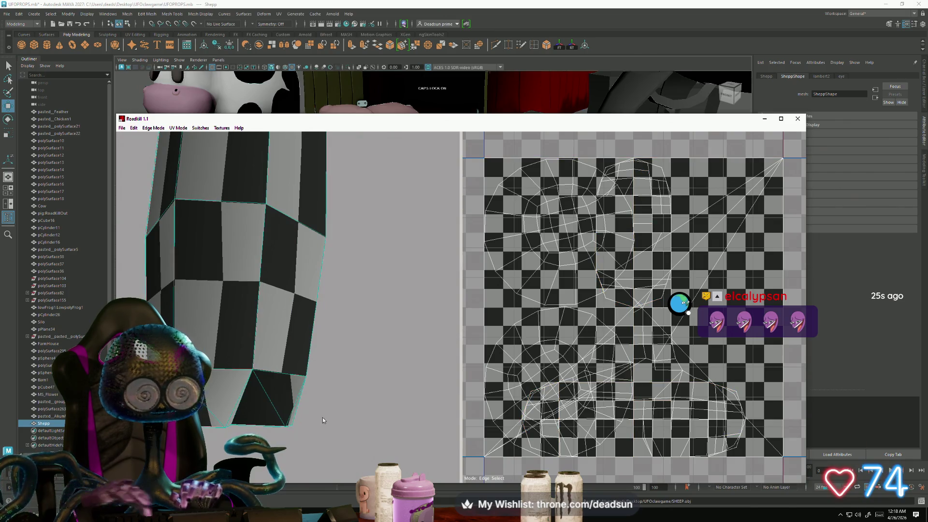
alt+drag(283, 411, 218, 416)
scroll(220, 414, down, 5)
key(ctrl+z)
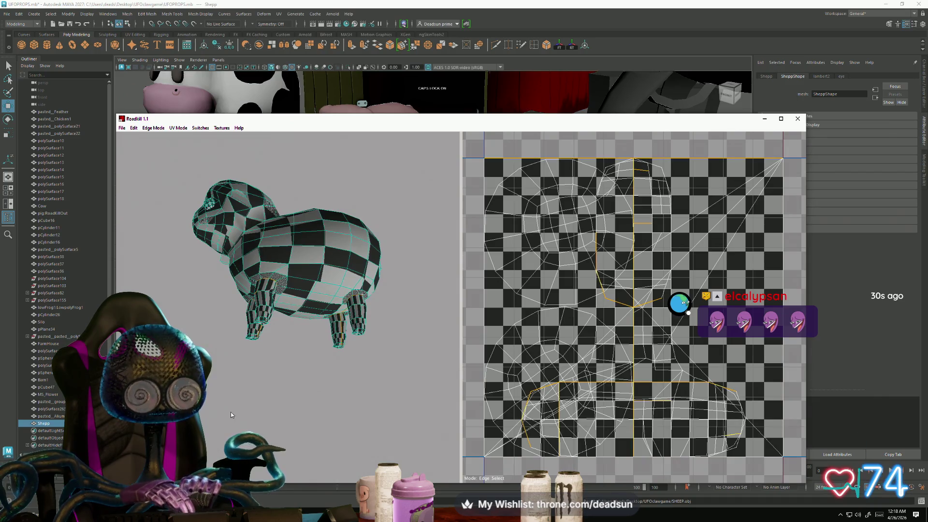
key(ctrl+z)
Orbit around the re-unwrapped sheep to inspect its checkered legs and body from several sides
mouse_move(242, 408)
alt+mouse_down()
mouse_move(292, 408)
mouse_move(319, 428)
mouse_move(314, 396)
mouse_move(278, 340)
mouse_move(245, 395)
mouse_move(317, 363)
mouse_move(307, 411)
mouse_move(344, 396)
mouse_move(328, 360)
mouse_move(358, 361)
mouse_move(298, 403)
mouse_move(237, 408)
alt+mouse_up()
scroll(348, 449, up, 5)
scroll(348, 452, down, 3)
scroll(348, 374, up, 5)
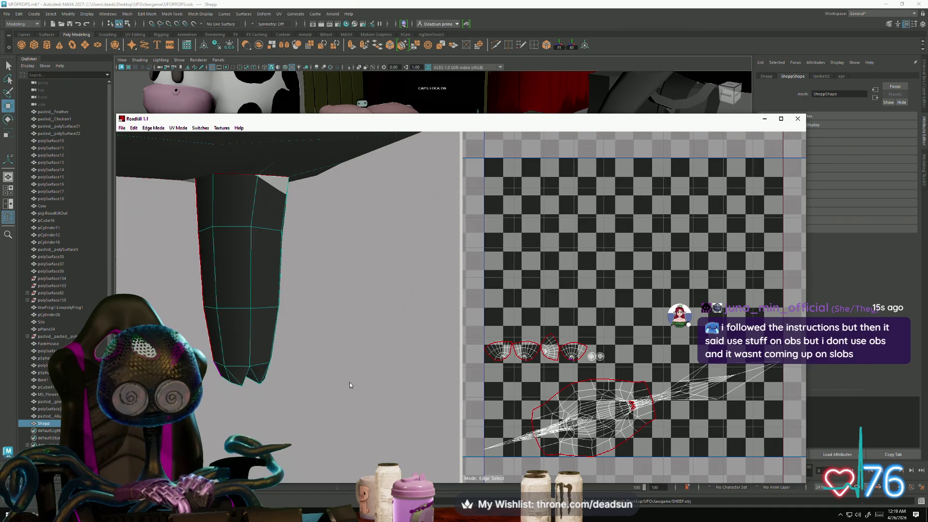
mouse_move(278, 401)
alt+mouse_down()
mouse_move(246, 326)
mouse_move(366, 418)
mouse_move(288, 370)
mouse_move(297, 293)
alt+mouse_up()
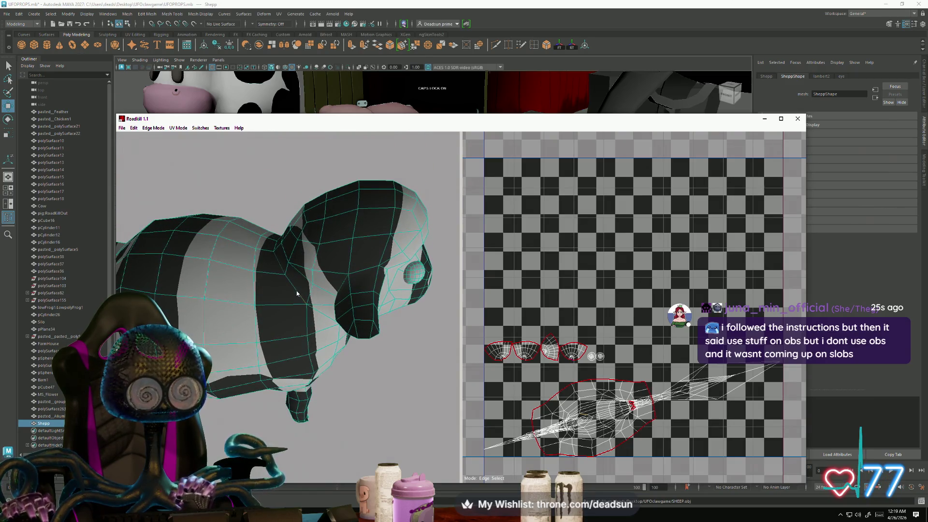
mouse_move(349, 315)
alt+mouse_down()
mouse_move(329, 261)
mouse_move(386, 342)
mouse_move(305, 283)
alt+mouse_up()
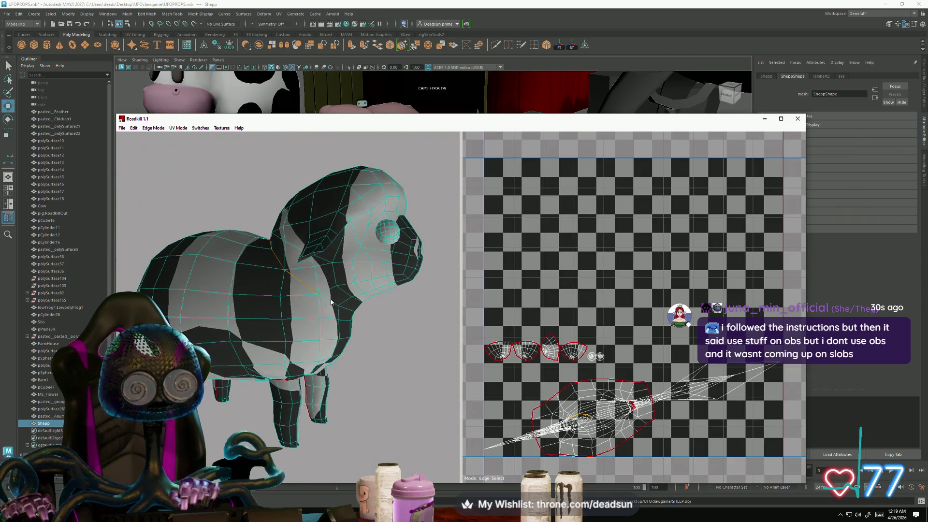
alt+drag(399, 327, 242, 319)
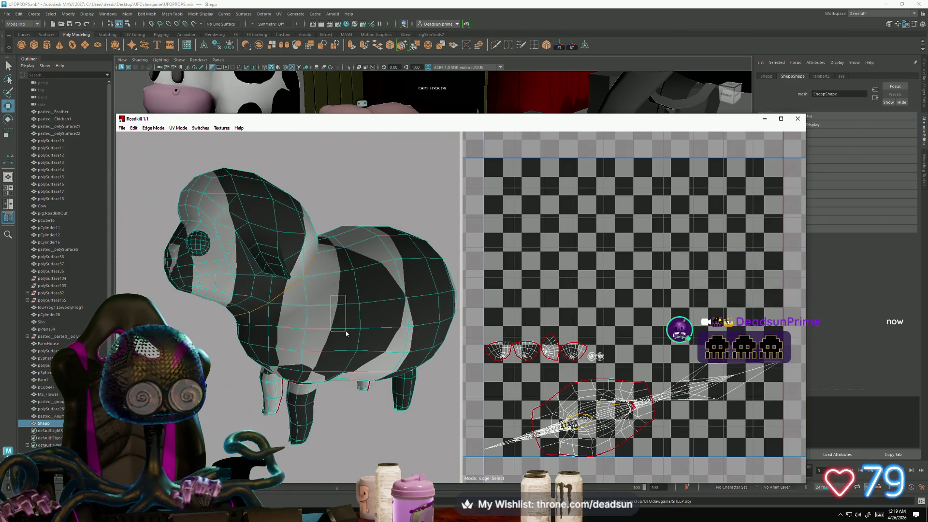
Select seam edges along the sheep's head, running down to the muzzle tip
scroll(329, 334, up, 5)
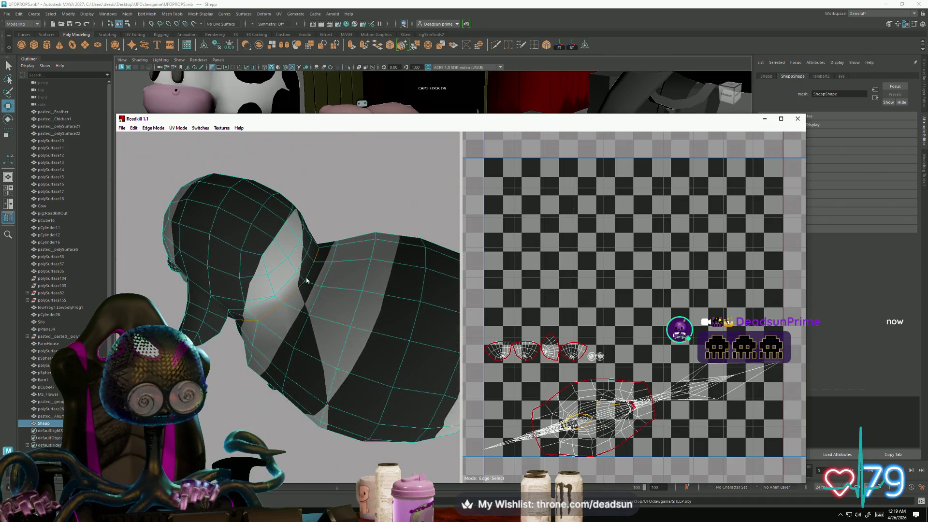
scroll(309, 275, down, 5)
mouse_move(339, 290)
alt+mouse_down()
mouse_move(481, 329)
mouse_move(471, 344)
mouse_move(246, 411)
mouse_move(346, 428)
mouse_move(314, 440)
mouse_move(164, 257)
alt+mouse_up()
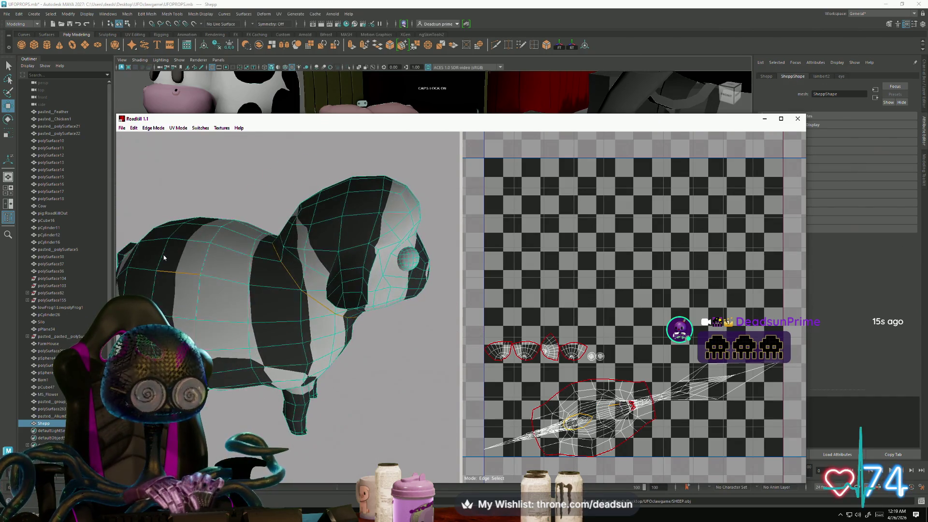
mouse_move(205, 317)
alt+mouse_down()
mouse_move(242, 384)
mouse_move(270, 367)
mouse_move(244, 335)
alt+mouse_up()
alt+right_drag(244, 335, 268, 352)
mouse_move(322, 363)
alt+mouse_down()
mouse_move(304, 299)
mouse_move(253, 308)
mouse_move(264, 364)
alt+mouse_up()
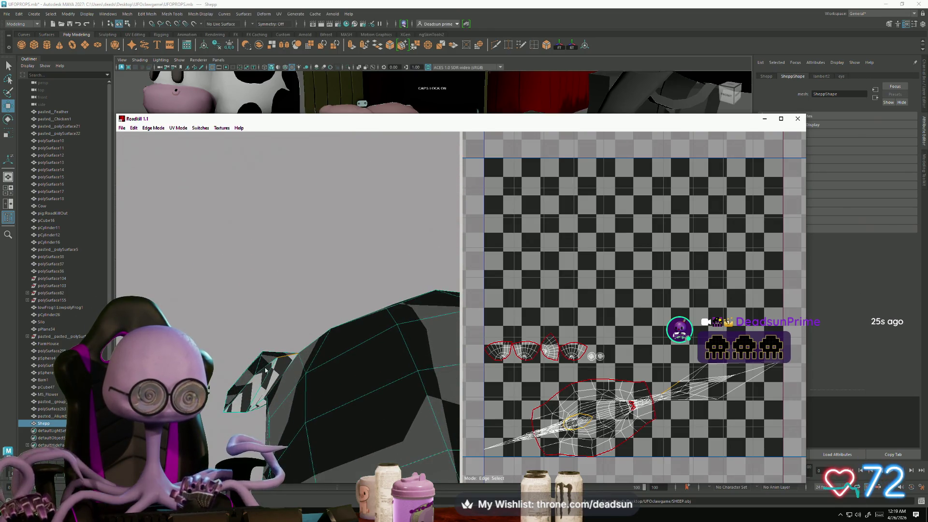
click(250, 403)
mouse_move(250, 403)
alt+mouse_down()
mouse_move(199, 421)
mouse_move(372, 307)
mouse_move(331, 330)
mouse_move(329, 376)
alt+mouse_up()
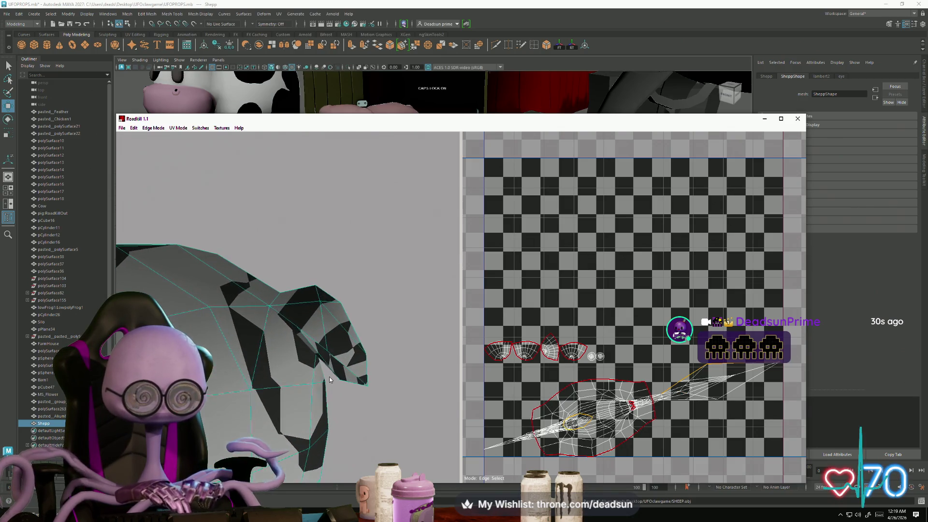
click(337, 361)
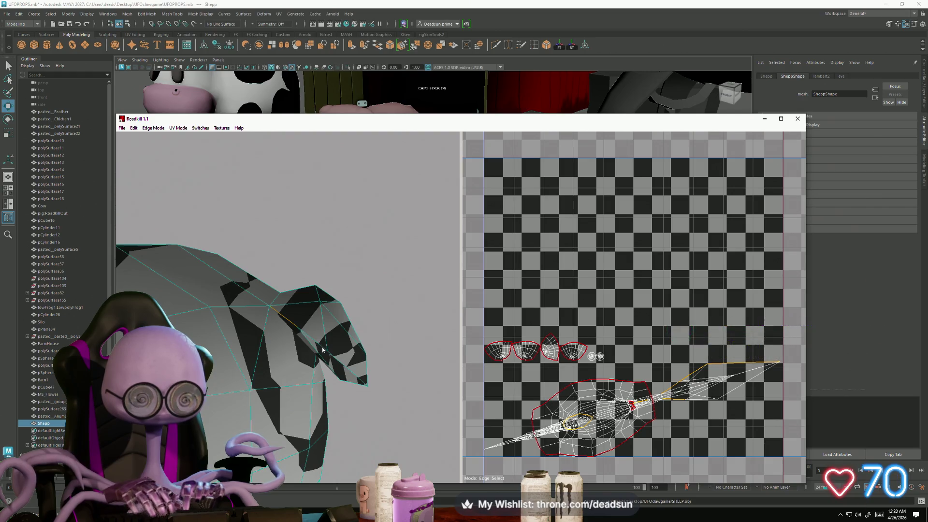
mouse_move(337, 361)
alt+mouse_down()
mouse_move(343, 403)
mouse_move(278, 436)
mouse_move(291, 411)
mouse_move(287, 373)
mouse_move(210, 381)
mouse_move(357, 356)
alt+mouse_up()
scroll(290, 384, down, 5)
Re-unwrap the sheep with the new head seam and toggle one seam edge
key(u)
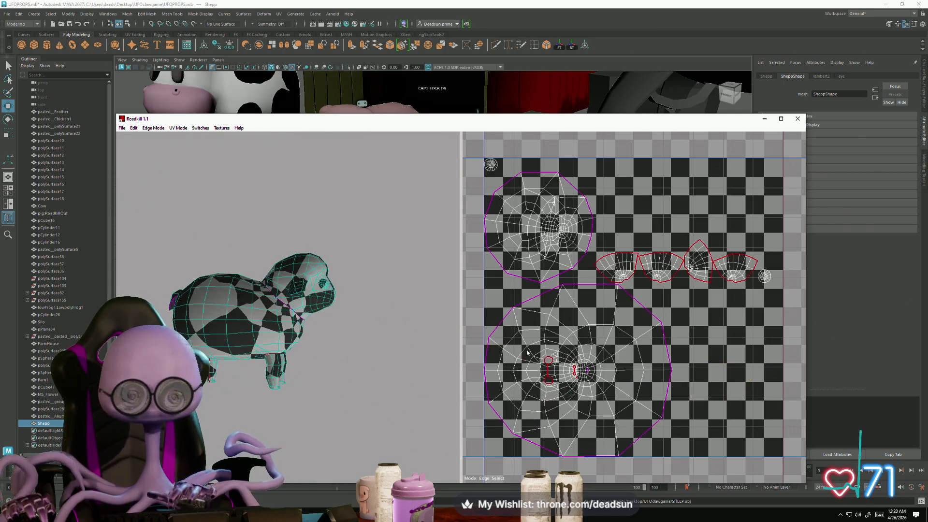
scroll(579, 380, up, 5)
scroll(578, 380, up, 10)
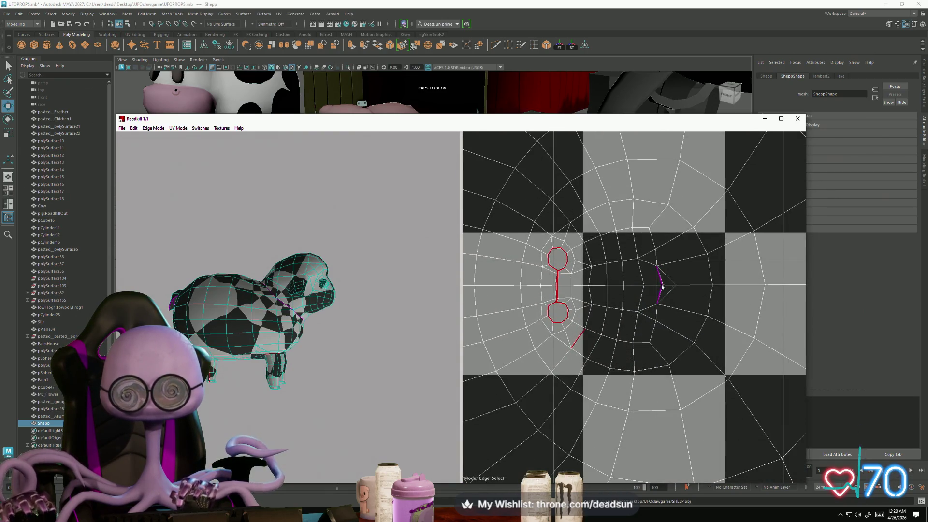
mouse_move(208, 353)
alt+mouse_down()
mouse_move(268, 350)
mouse_move(261, 342)
alt+mouse_up()
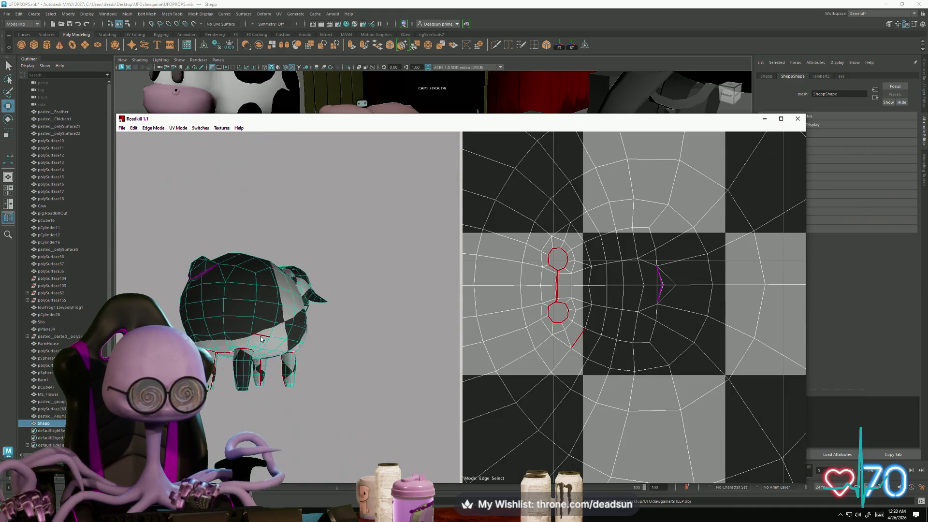
key(u)
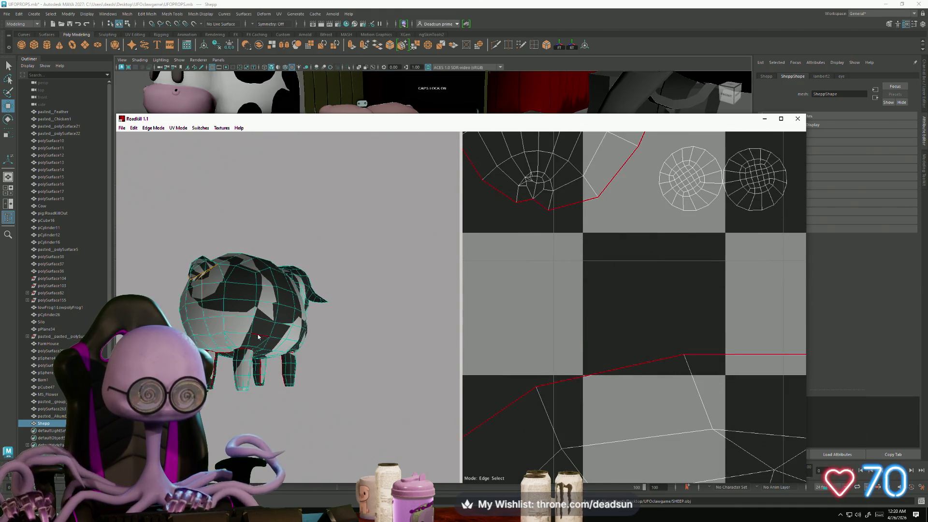
click(260, 338)
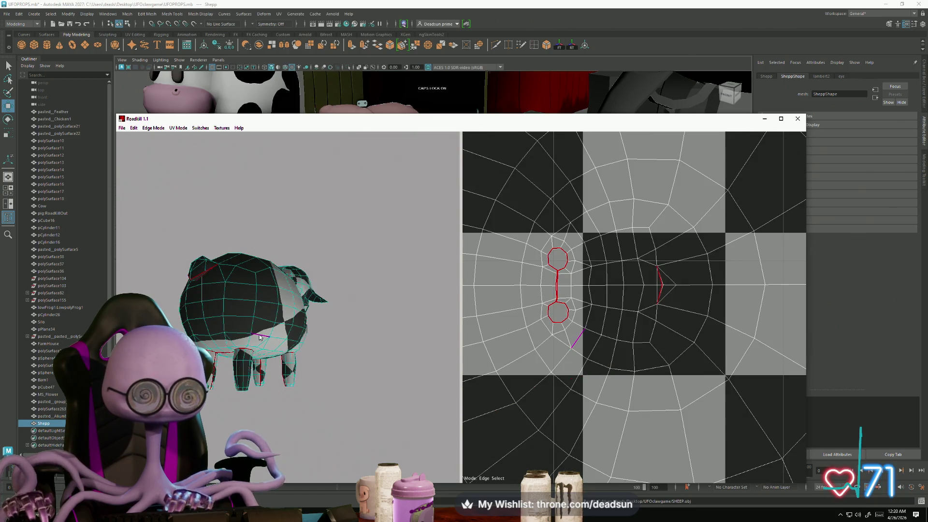
Select the short edge chain left of the spiral in the head's UV island
scroll(579, 369, down, 5)
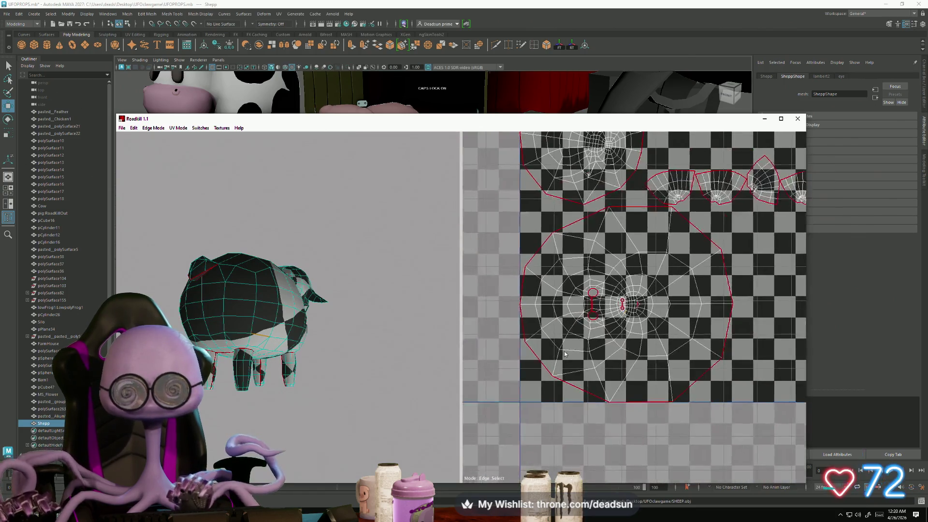
scroll(590, 378, up, 3)
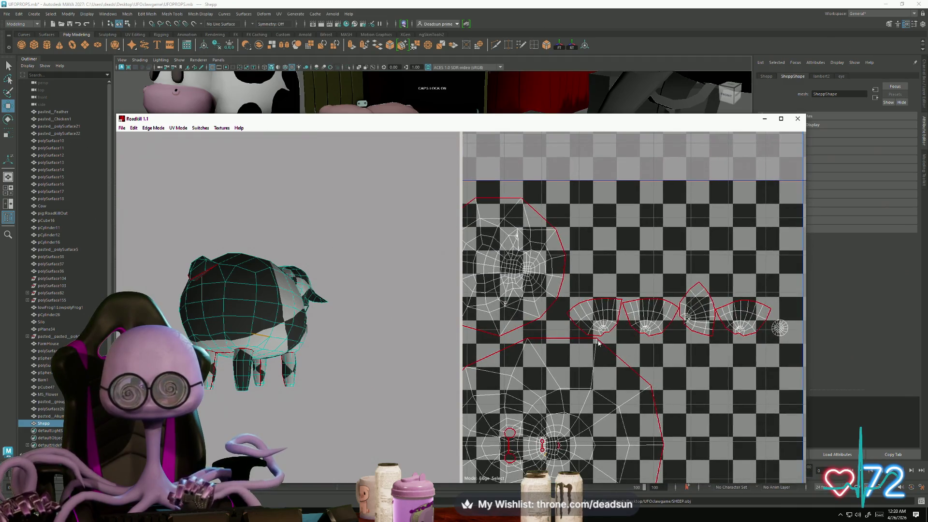
scroll(599, 342, up, 5)
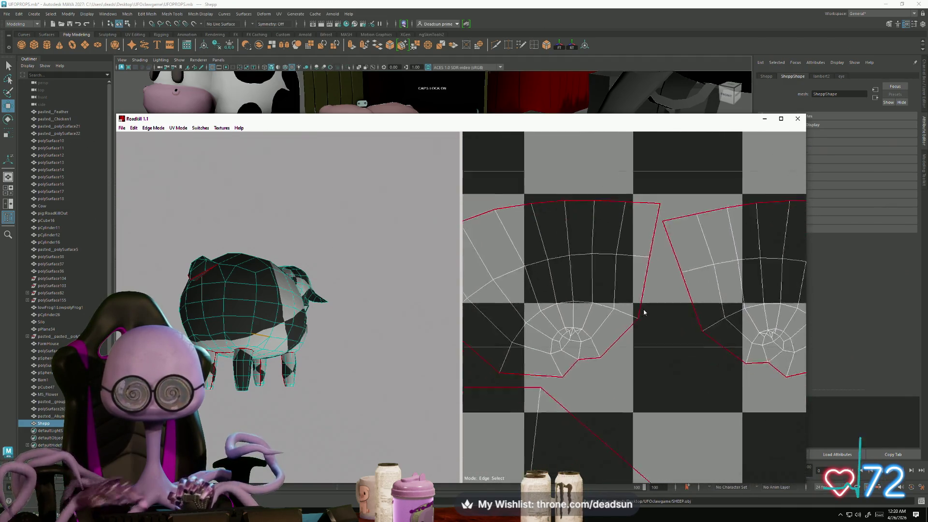
scroll(549, 300, up, 3)
mouse_move(549, 301)
mouse_down()
mouse_move(555, 327)
mouse_move(555, 280)
mouse_move(580, 264)
mouse_move(593, 274)
mouse_up()
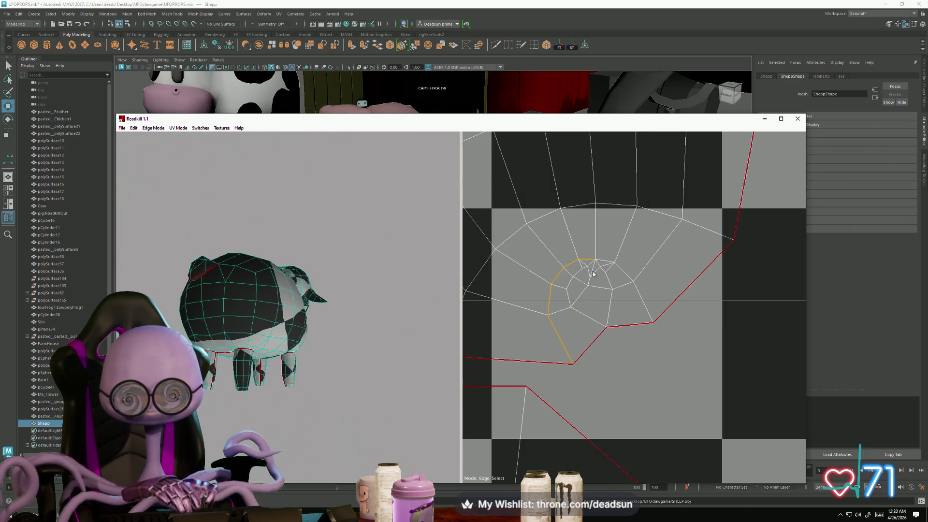
mouse_move(227, 401)
alt+mouse_down()
mouse_move(235, 411)
mouse_move(248, 397)
alt+mouse_up()
Select a four-edge loop around the leg island's centre and mark it as a seam
scroll(279, 429, up, 2)
mouse_move(279, 428)
alt+mouse_down()
mouse_move(325, 326)
mouse_move(239, 332)
alt+mouse_up()
scroll(262, 367, up, 3)
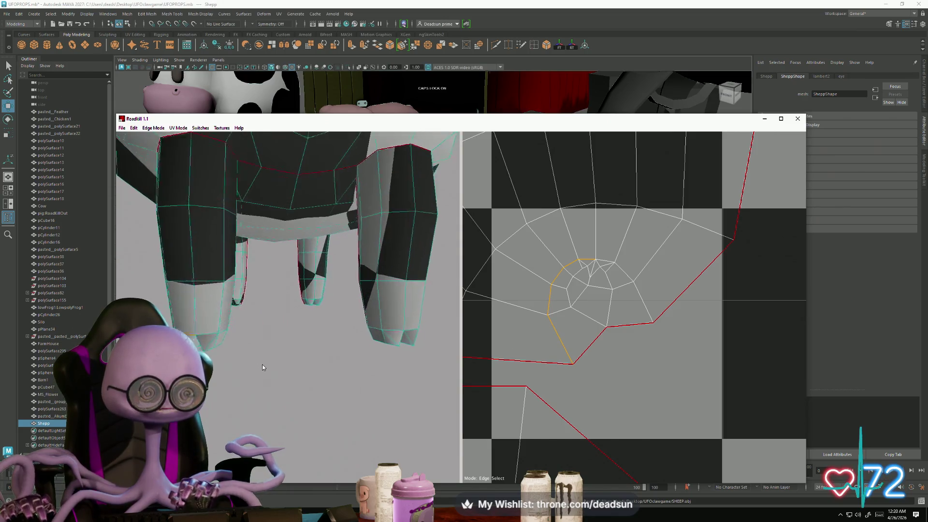
scroll(262, 367, up, 2)
click(570, 287)
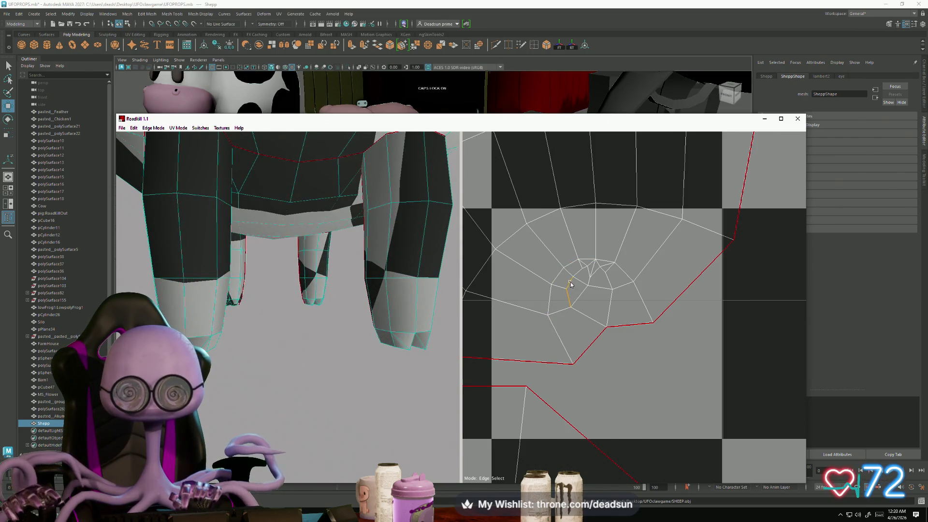
shift+click(583, 271)
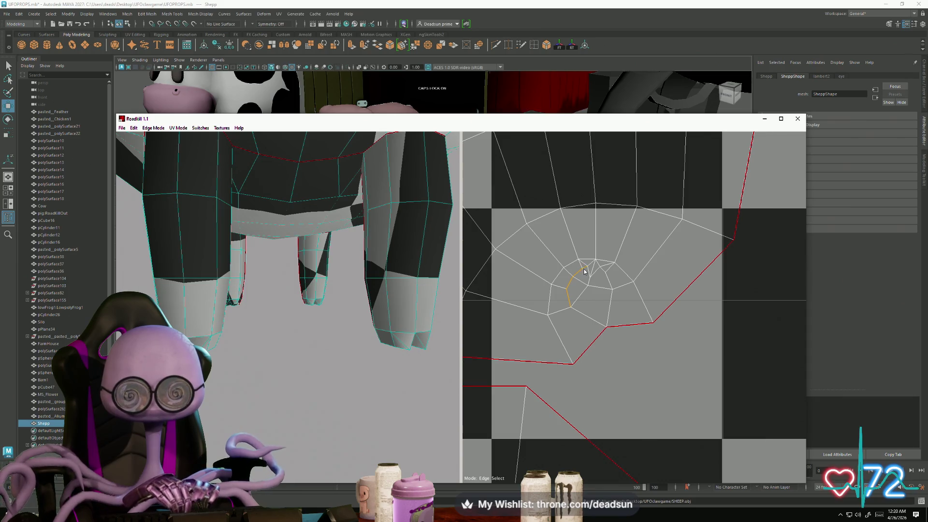
shift+click(596, 273)
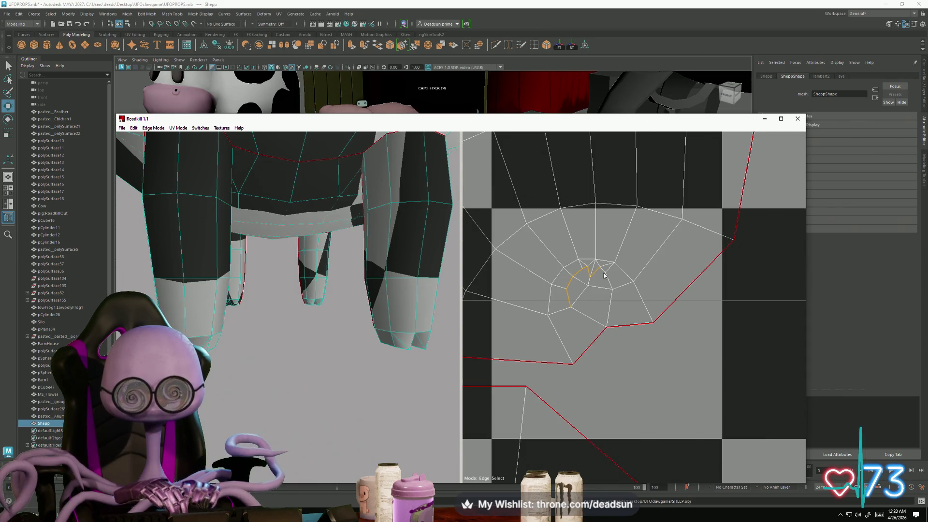
shift+click(609, 304)
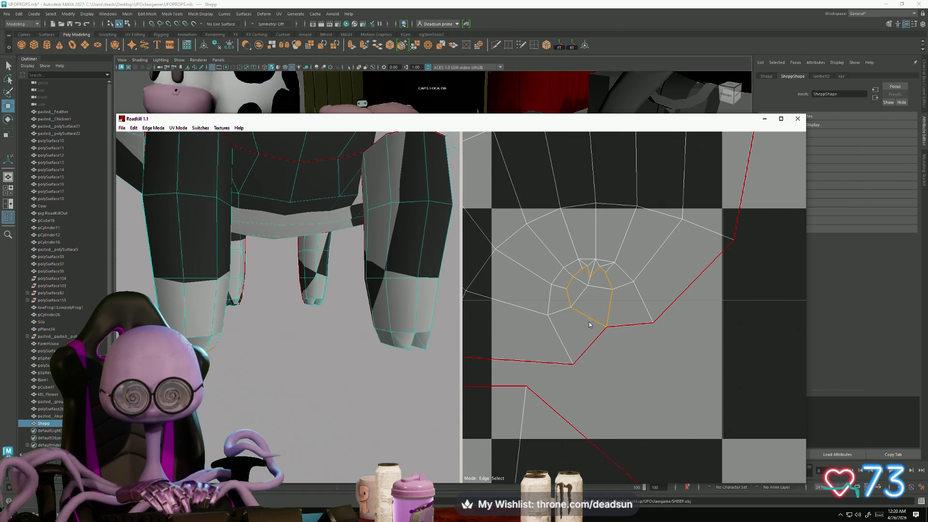
key(Return)
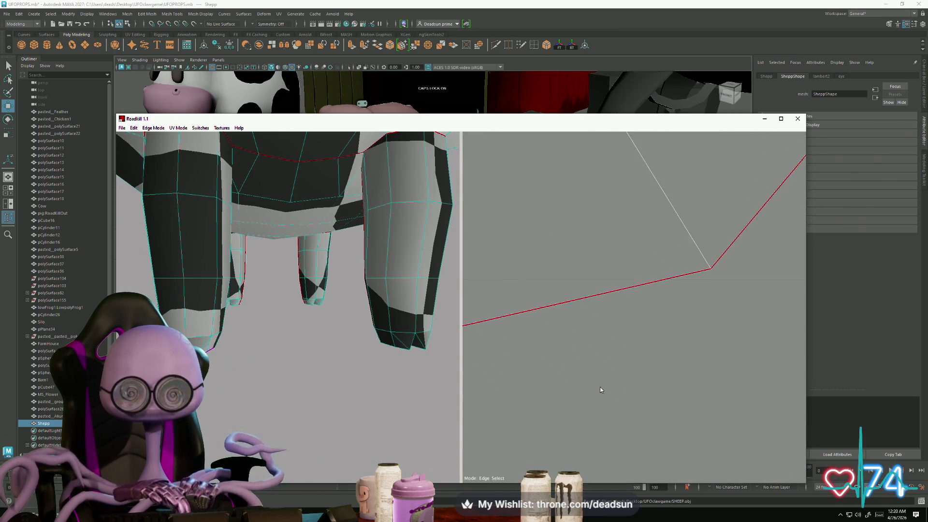
scroll(556, 358, down, 2)
scroll(531, 320, up, 5)
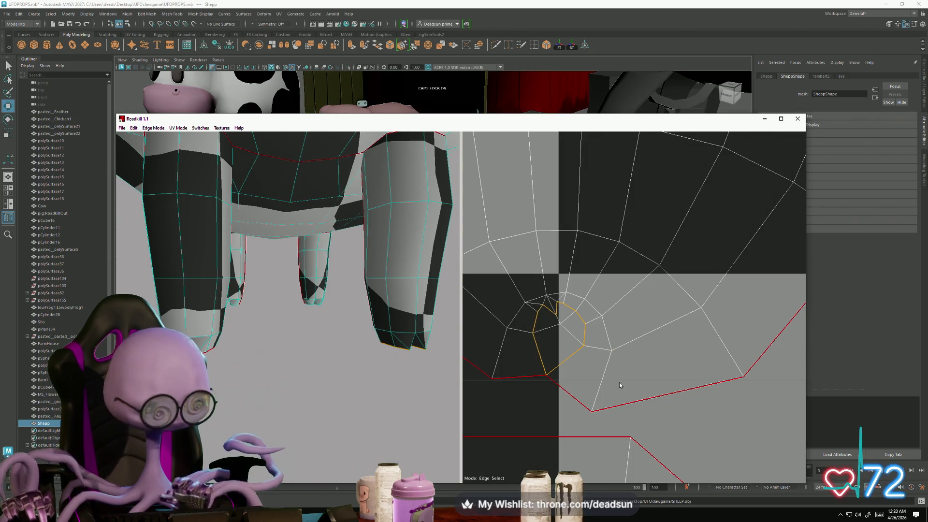
key(s)
Bring the fan-shaped leg island into view and box-select the edges around its centre
scroll(609, 387, down, 3)
scroll(609, 390, down, 2)
mouse_move(611, 388)
middle_down()
mouse_move(524, 346)
mouse_move(546, 375)
mouse_move(537, 371)
mouse_move(591, 294)
middle_up()
scroll(546, 375, down, 3)
scroll(547, 375, up, 3)
scroll(536, 371, up, 1)
scroll(536, 371, up, 3)
scroll(591, 294, up, 1)
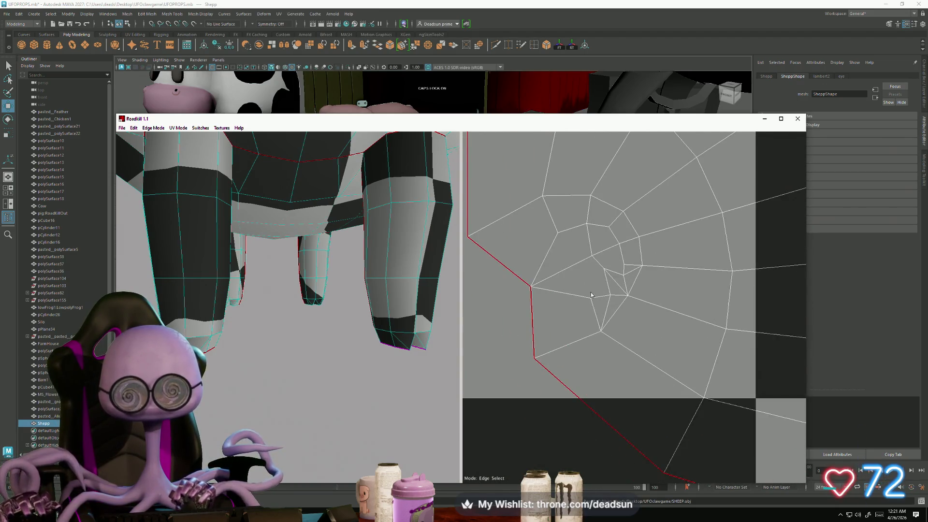
drag(550, 222, 626, 297)
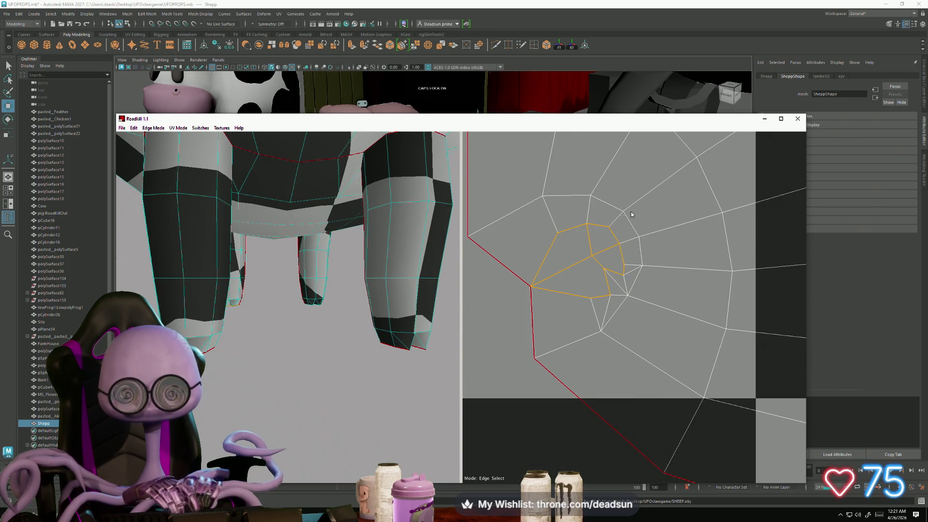
scroll(654, 327, down, 5)
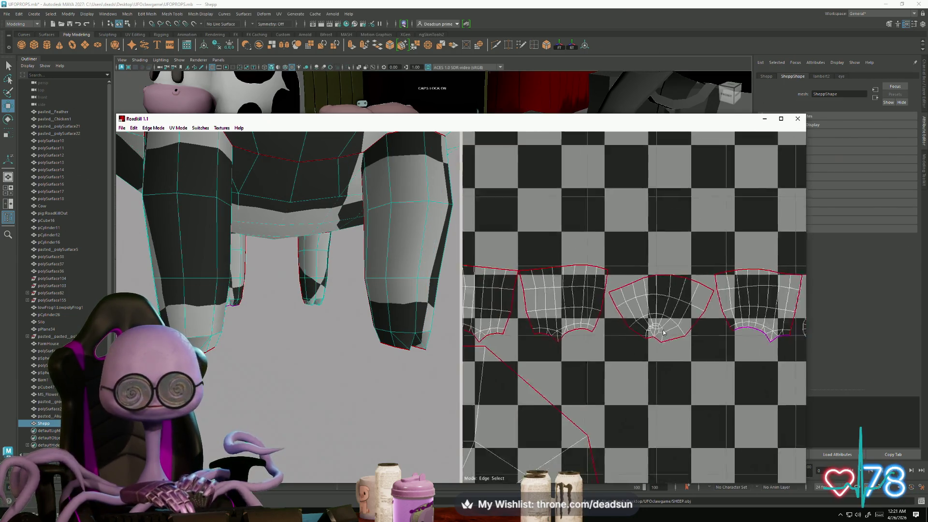
scroll(700, 330, up, 2)
scroll(700, 330, down, 2)
scroll(585, 292, up, 6)
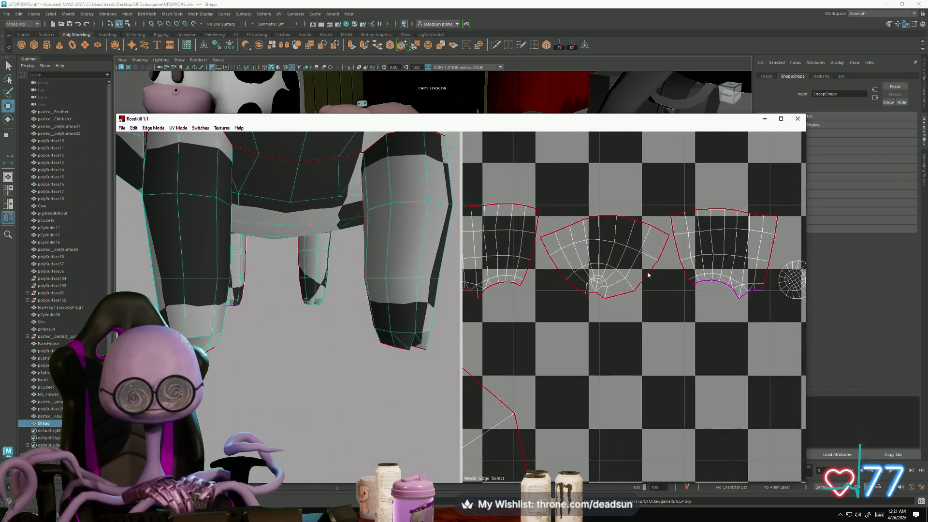
scroll(635, 341, down, 3)
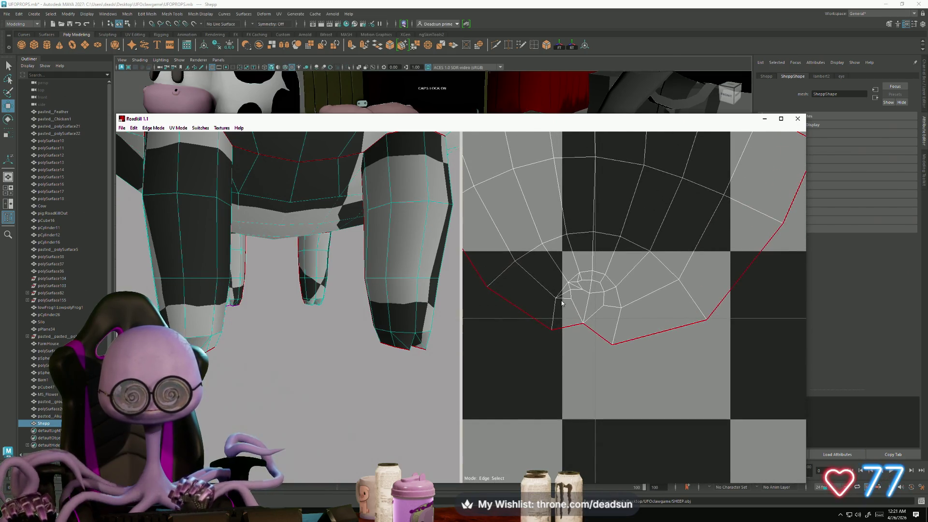
scroll(564, 307, up, 6)
scroll(543, 271, down, 3)
scroll(577, 258, up, 3)
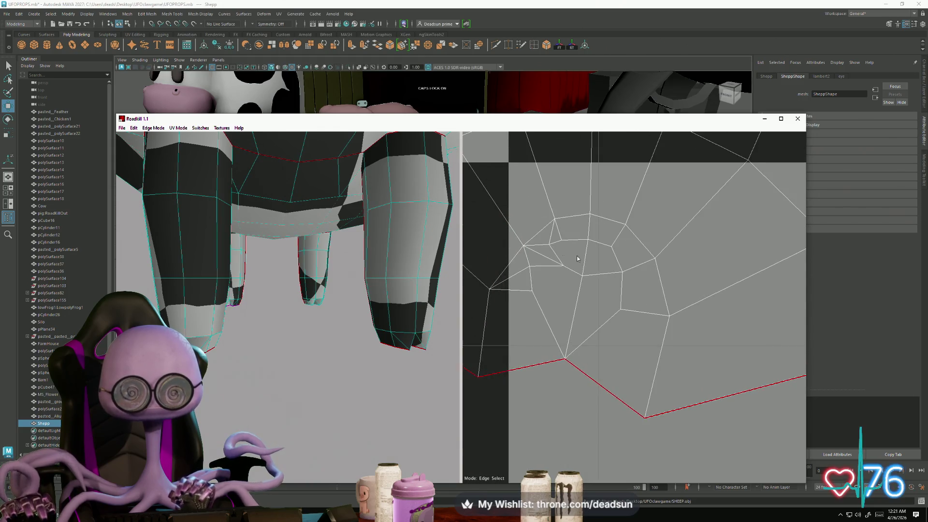
drag(512, 233, 627, 320)
drag(497, 213, 523, 295)
drag(532, 204, 613, 229)
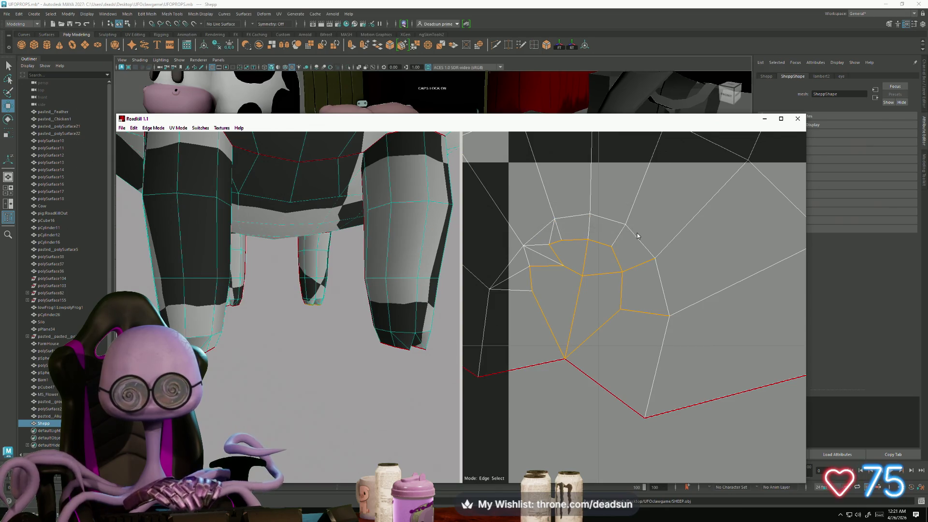
scroll(652, 370, down, 10)
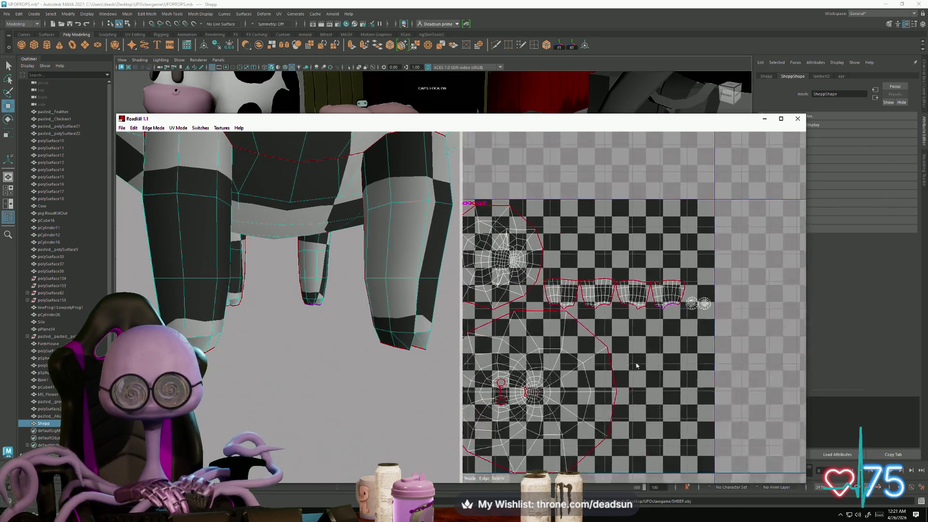
scroll(617, 326, up, 10)
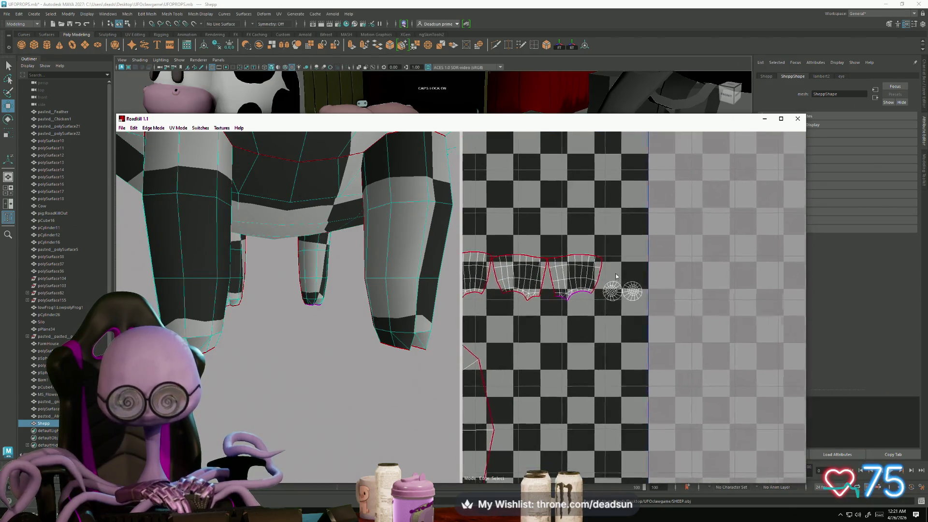
scroll(623, 291, down, 8)
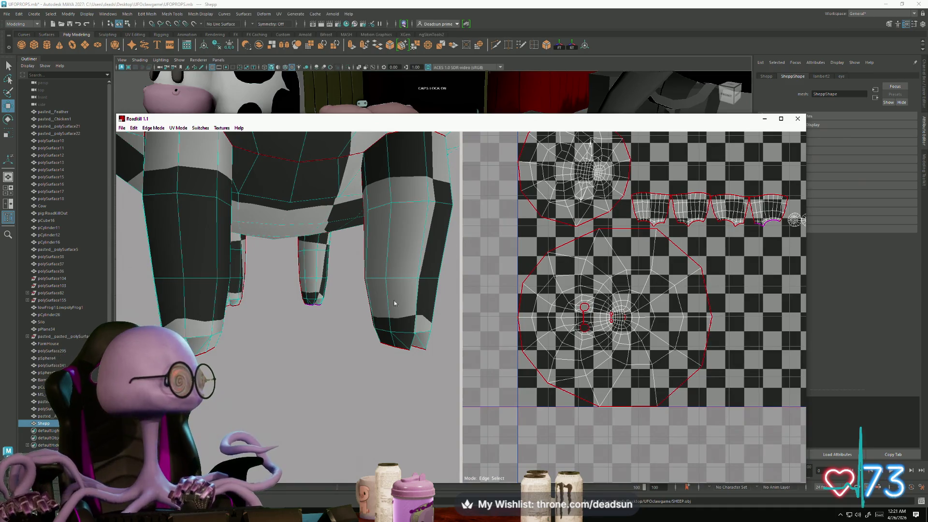
scroll(312, 297, down, 6)
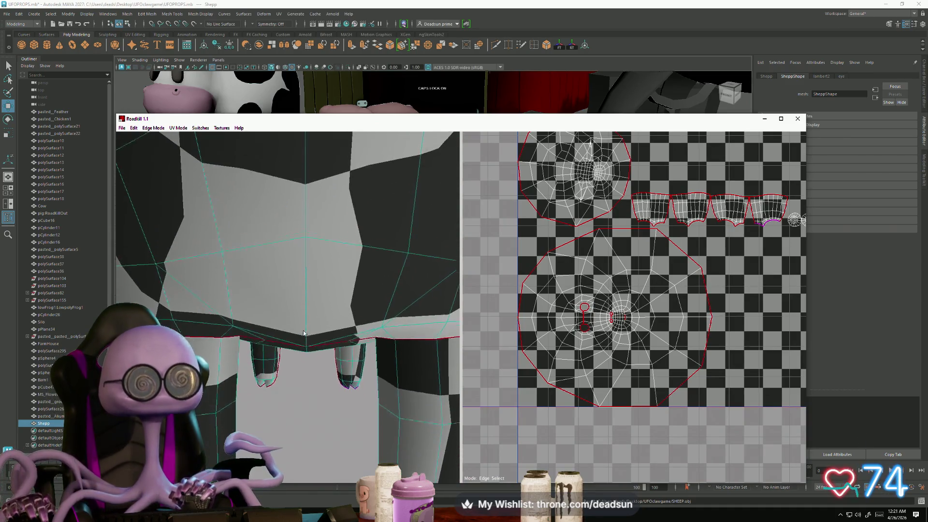
mouse_move(303, 319)
alt+mouse_down()
mouse_move(236, 286)
mouse_move(307, 292)
alt+mouse_up()
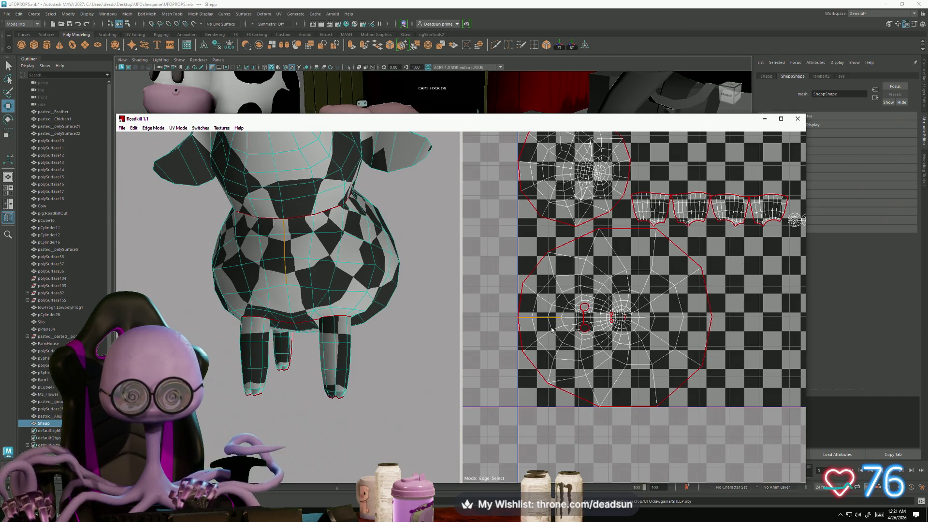
scroll(552, 330, up, 8)
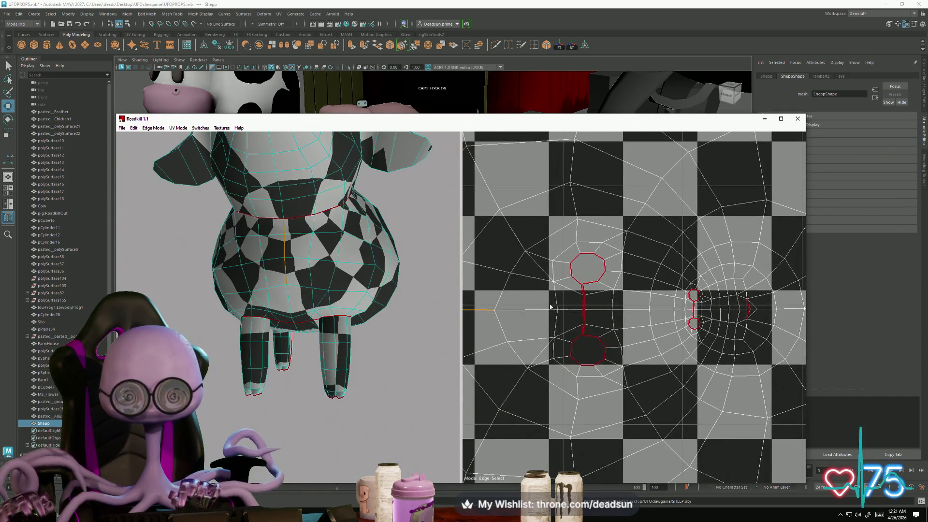
click(535, 309)
Select the horizontal edge line across the sheep's body, excluding the short vertical edges
drag(601, 306, 686, 315)
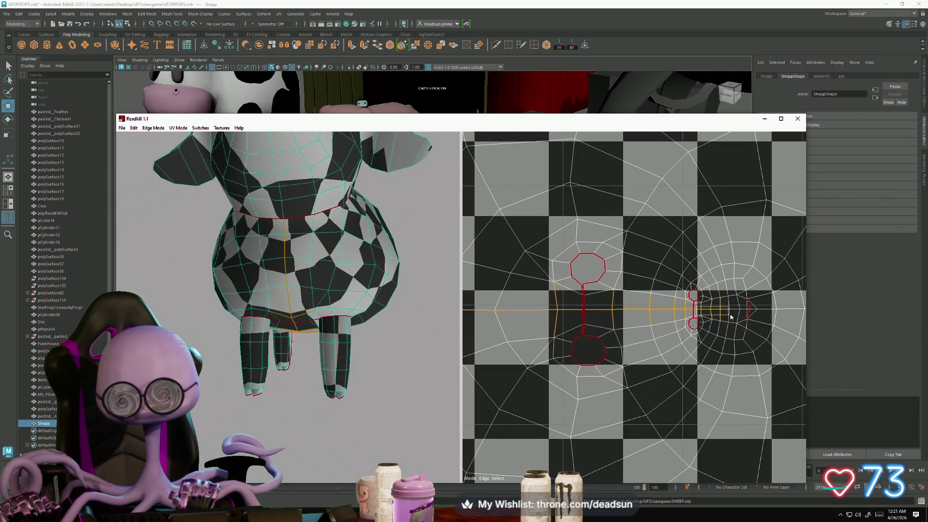
drag(745, 314, 684, 315)
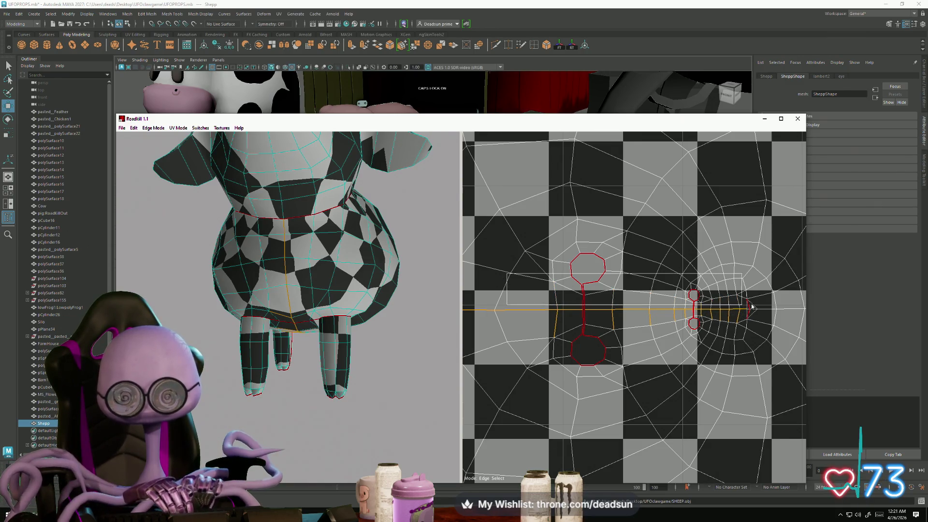
mouse_move(544, 320)
ctrl+mouse_down()
mouse_move(774, 381)
mouse_move(678, 372)
ctrl+mouse_up()
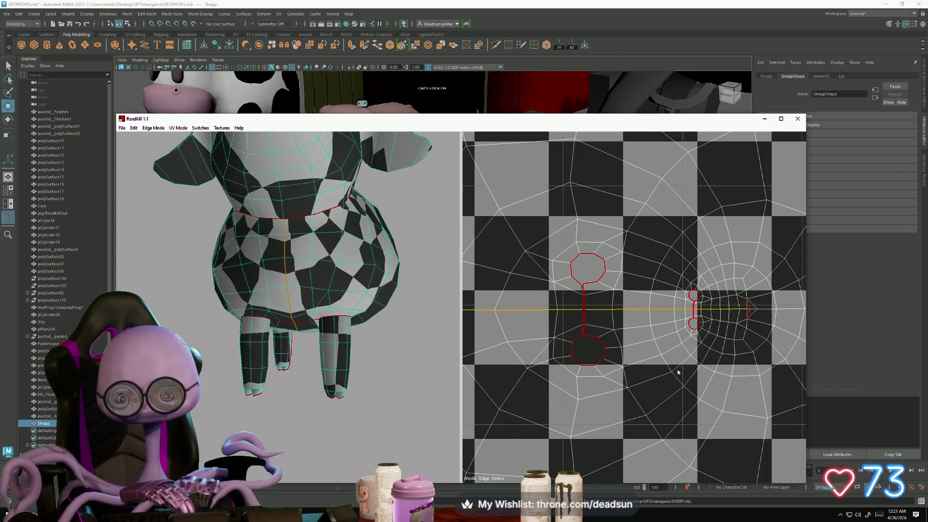
Check the selection from the side and rear, then mark it as a seam and re-unwrap
alt+drag(435, 314, 339, 321)
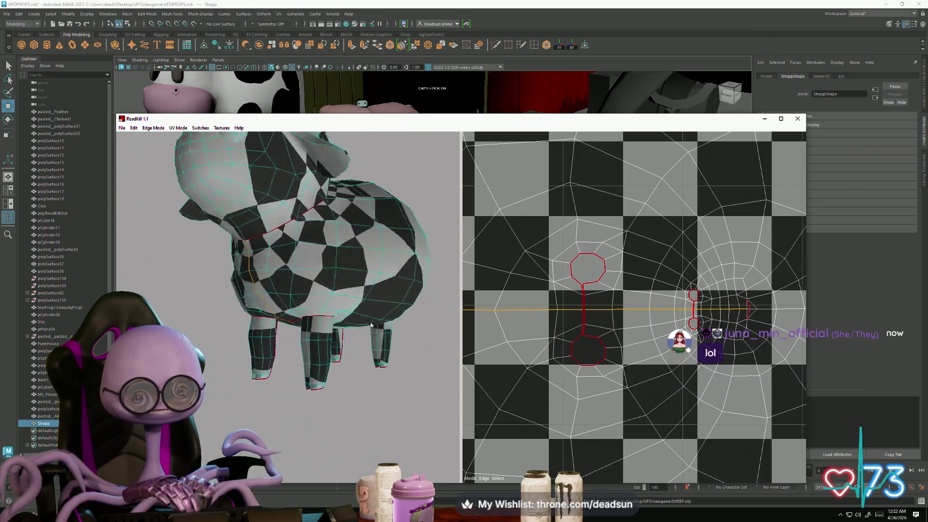
scroll(250, 331, up, 3)
scroll(250, 331, down, 3)
alt+drag(250, 331, 292, 352)
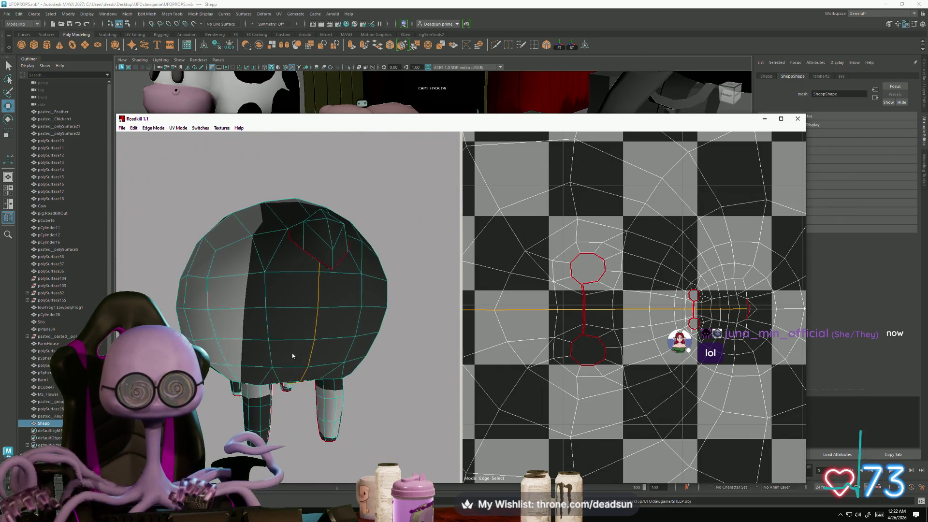
scroll(722, 320, up, 1)
scroll(722, 320, up, 5)
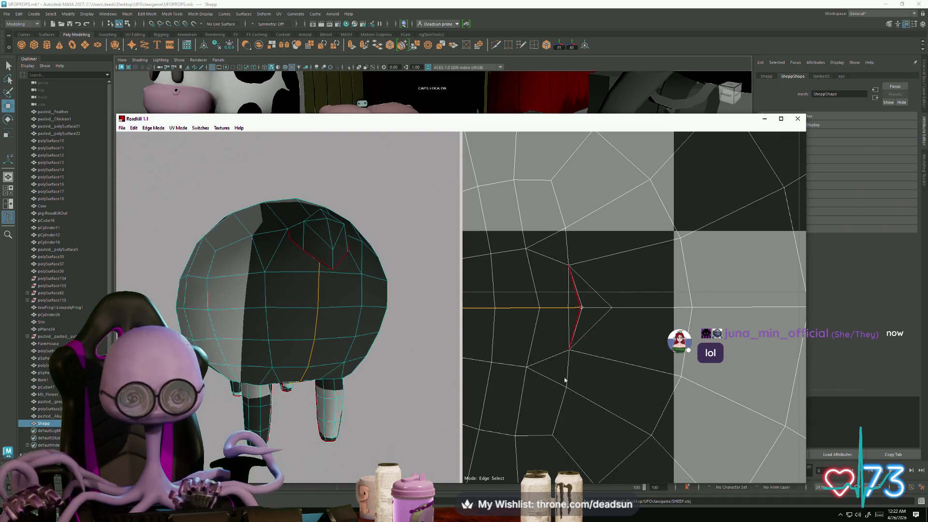
click(565, 381)
scroll(582, 375, down, 5)
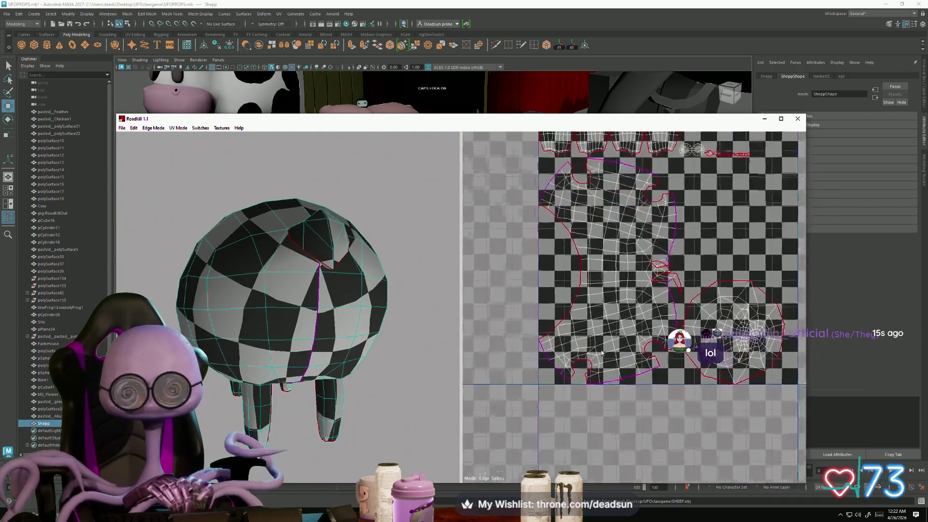
Cut one more seam edge on the body island and re-unwrap, then switch to the Discord browser
scroll(601, 352, up, 6)
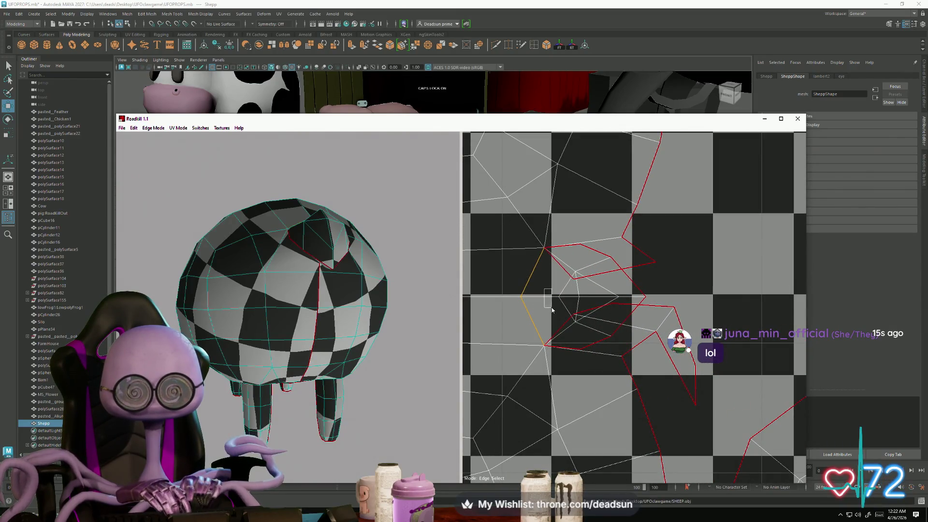
scroll(605, 352, down, 4)
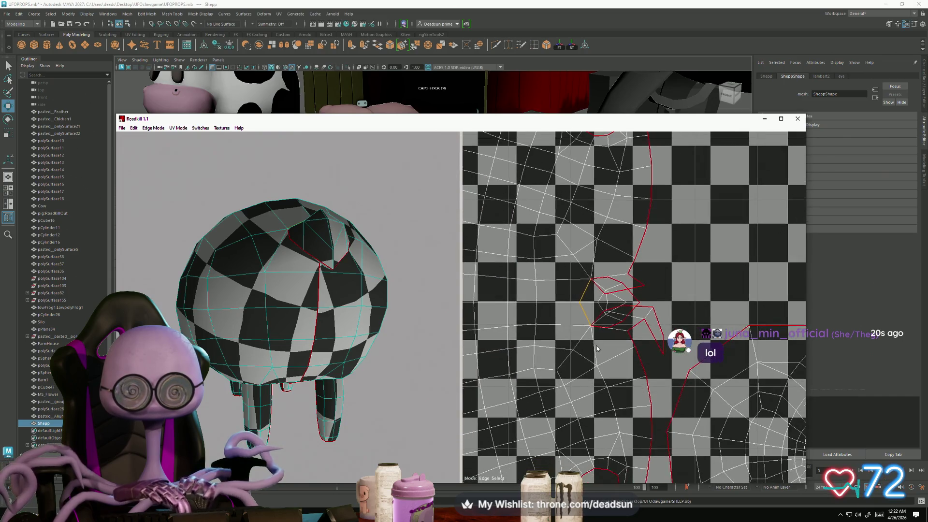
scroll(600, 347, up, 2)
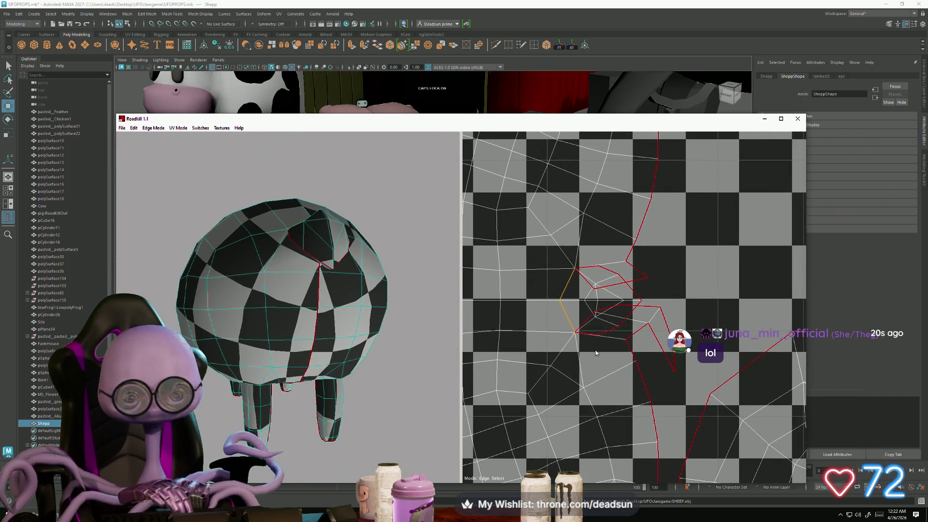
key(Return)
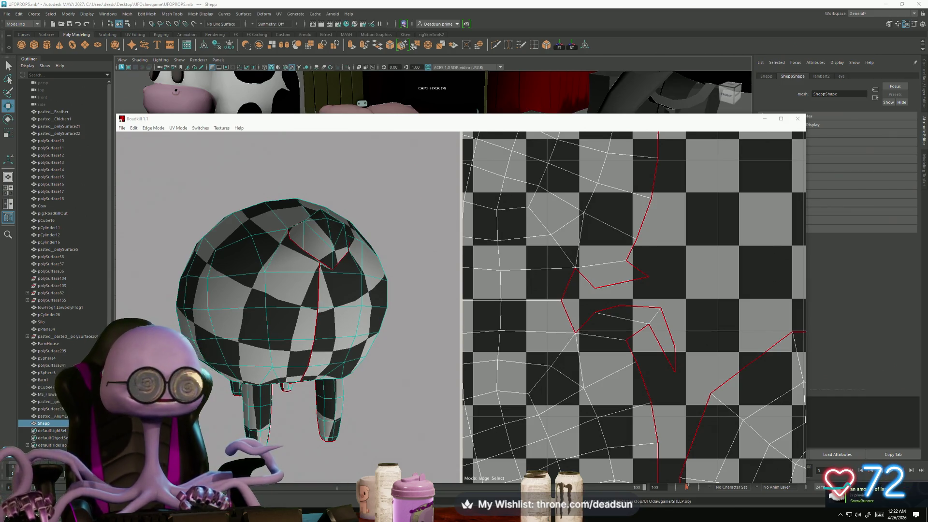
key(alt+Tab)
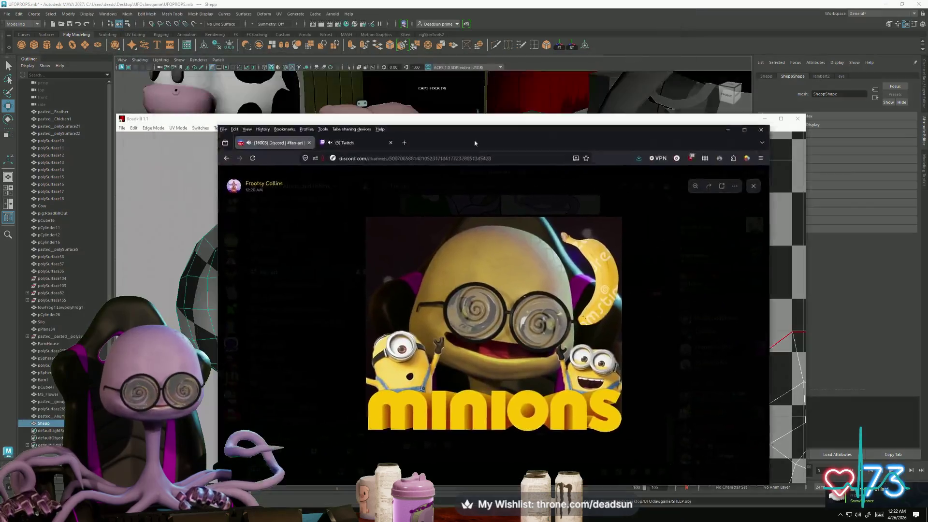
Maximize the browser, zoom the Minions picture in and out, close it, and return to RoadKill
click(767, 75)
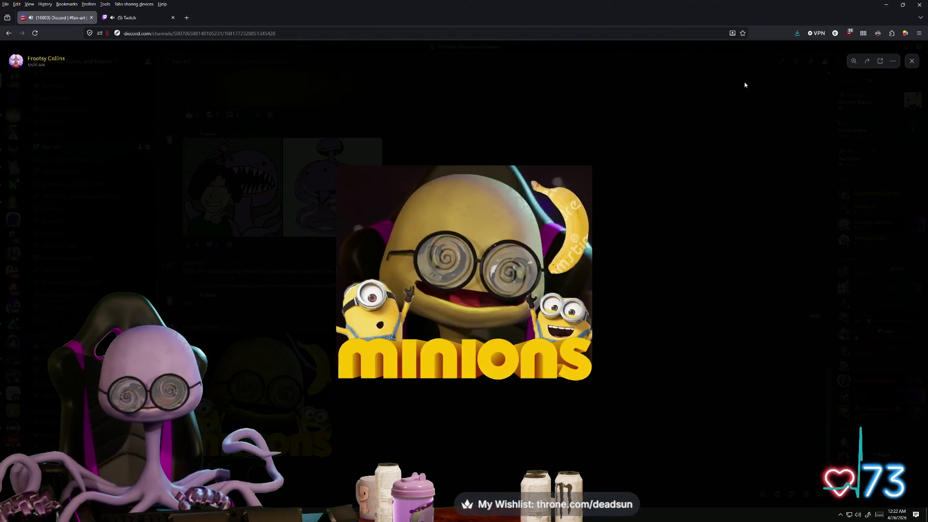
click(465, 274)
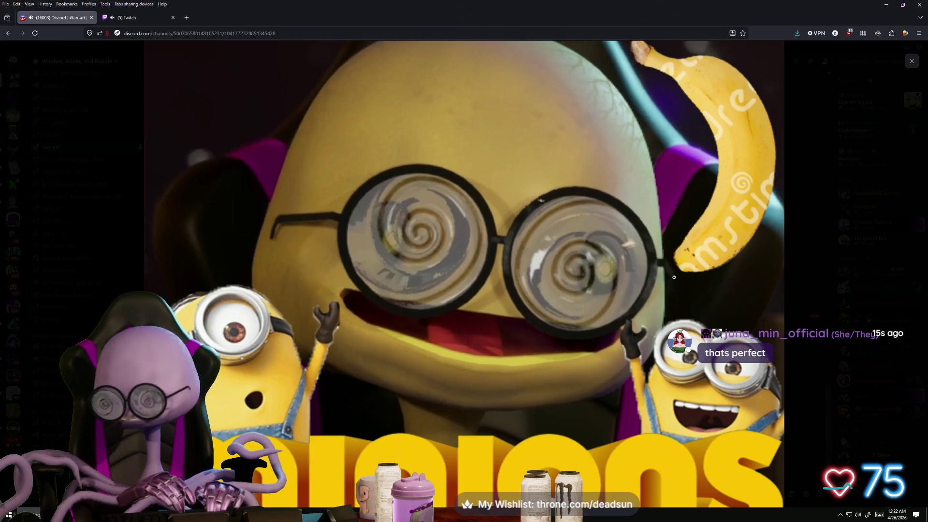
click(639, 308)
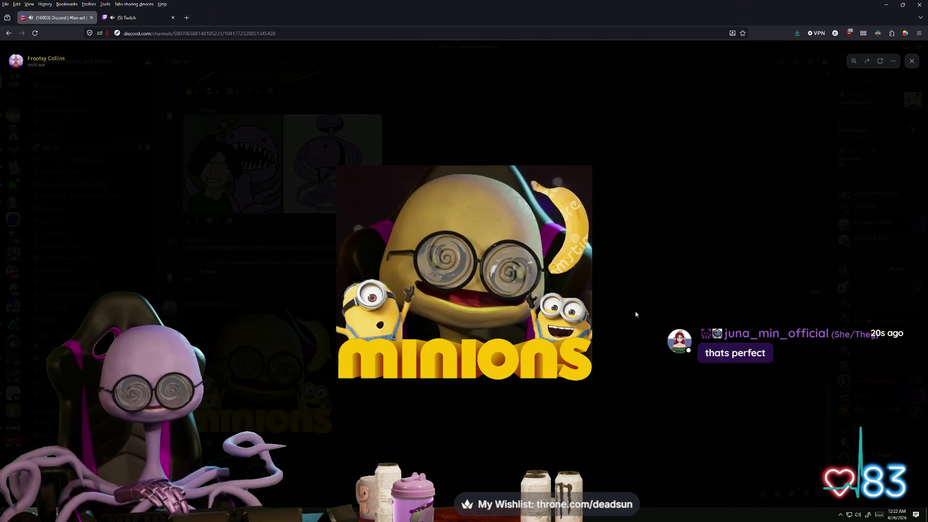
click(391, 412)
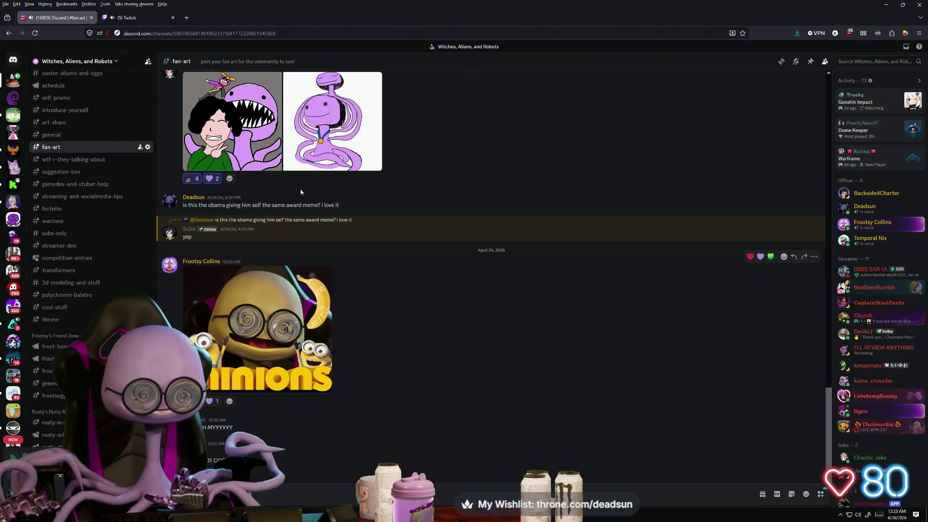
key(alt+Tab)
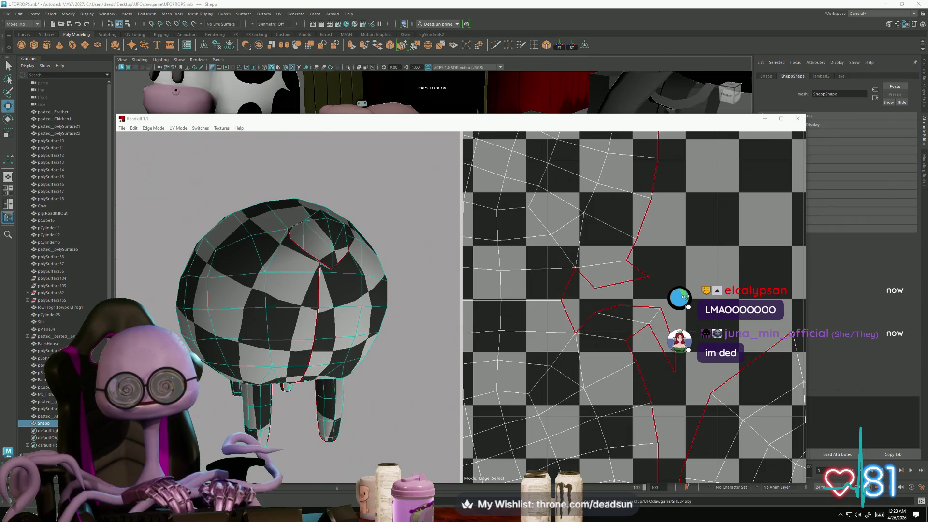
Frame the top knob and the UV layout, then make the first knob edge a seam
alt+drag(278, 276, 283, 383)
alt+right_drag(283, 383, 325, 407)
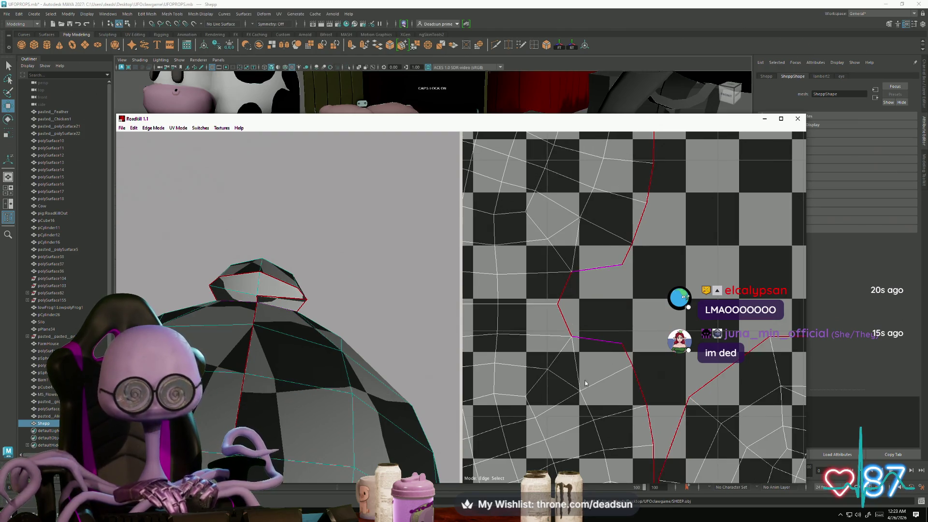
key(f)
mouse_move(577, 323)
alt+right_down()
mouse_move(673, 328)
mouse_move(667, 272)
alt+right_up()
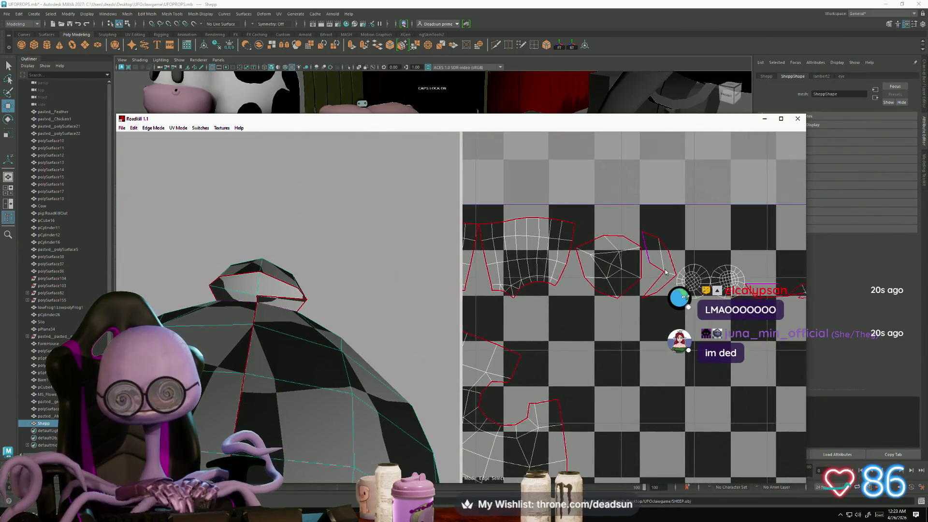
click(663, 282)
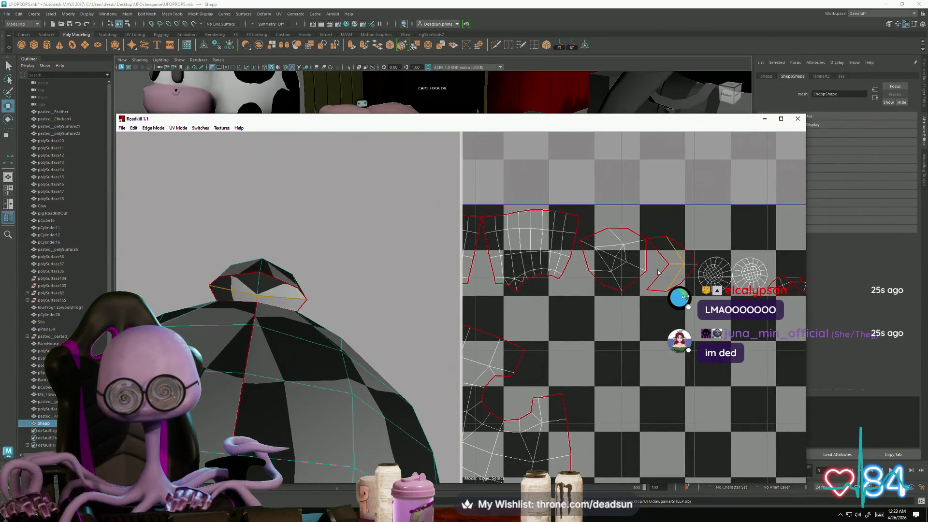
scroll(663, 339, down, 5)
scroll(674, 382, up, 5)
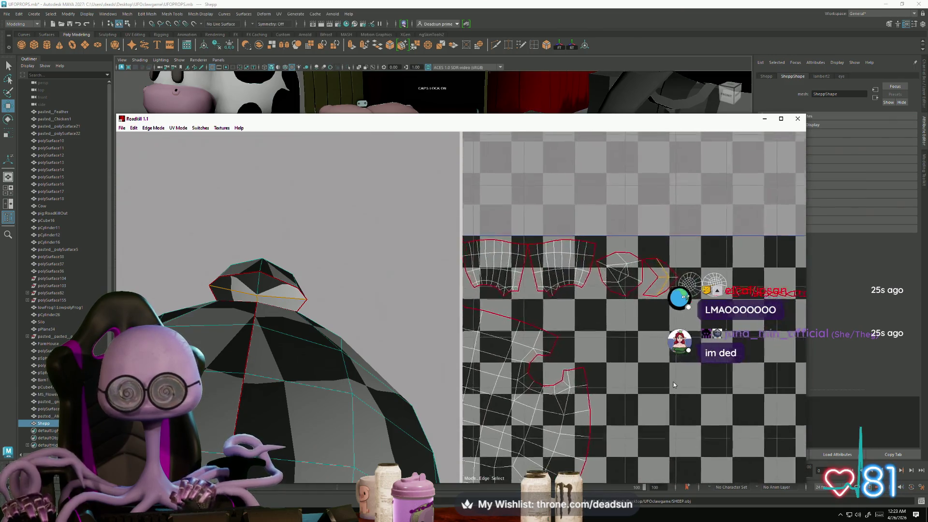
scroll(554, 355, down, 5)
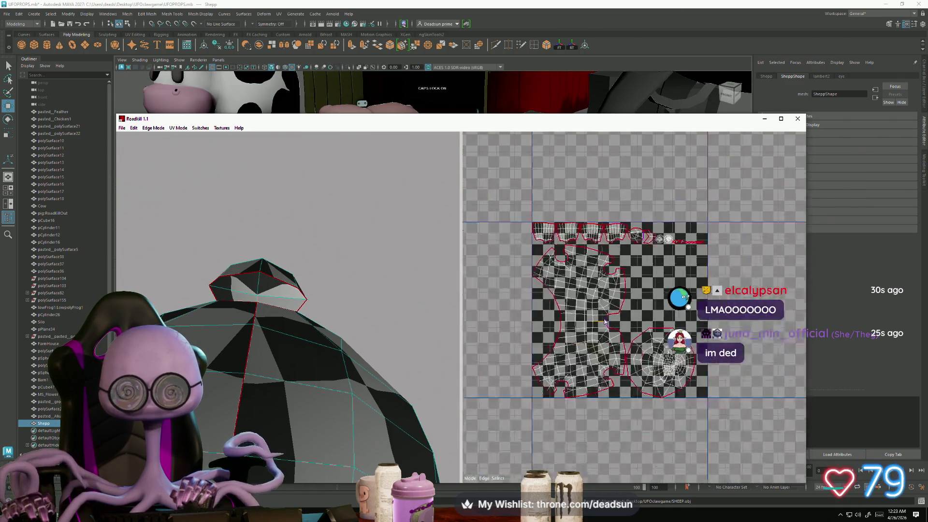
scroll(620, 340, up, 3)
Cut another knob edge as a seam so the knob unwraps into separate shells
click(612, 338)
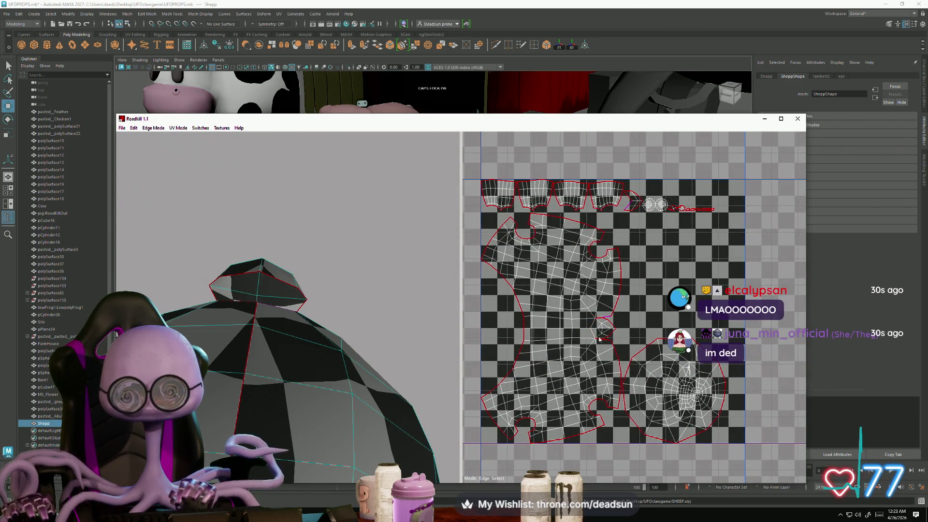
scroll(599, 339, up, 6)
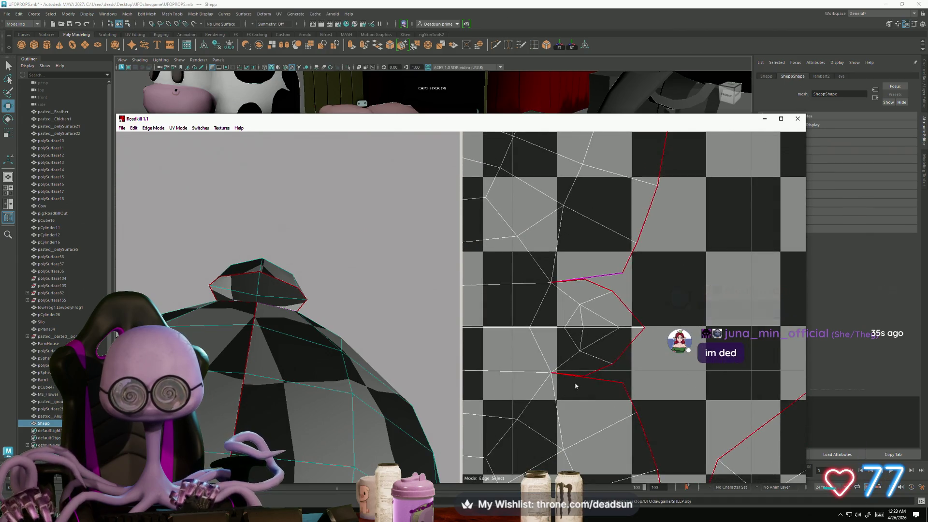
scroll(601, 377, down, 6)
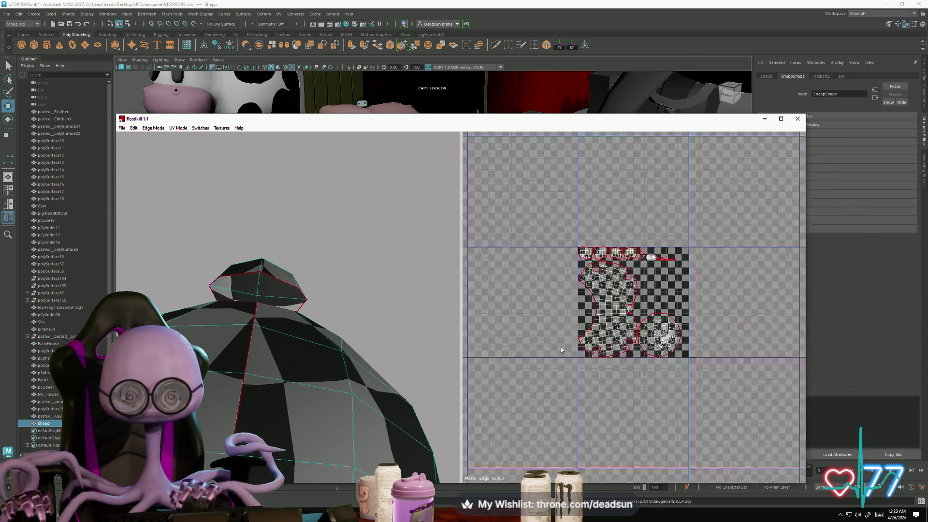
scroll(618, 394, up, 3)
scroll(625, 400, up, 2)
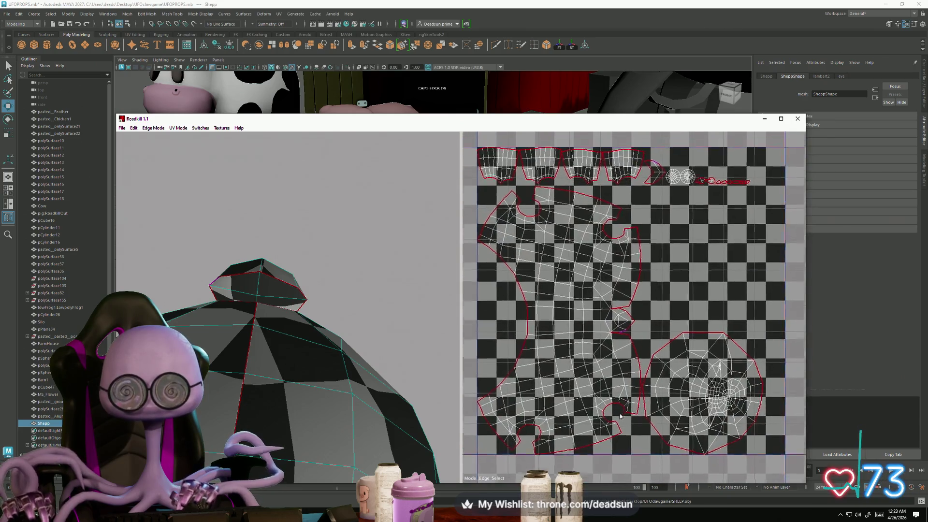
scroll(293, 385, up, 3)
scroll(293, 385, down, 5)
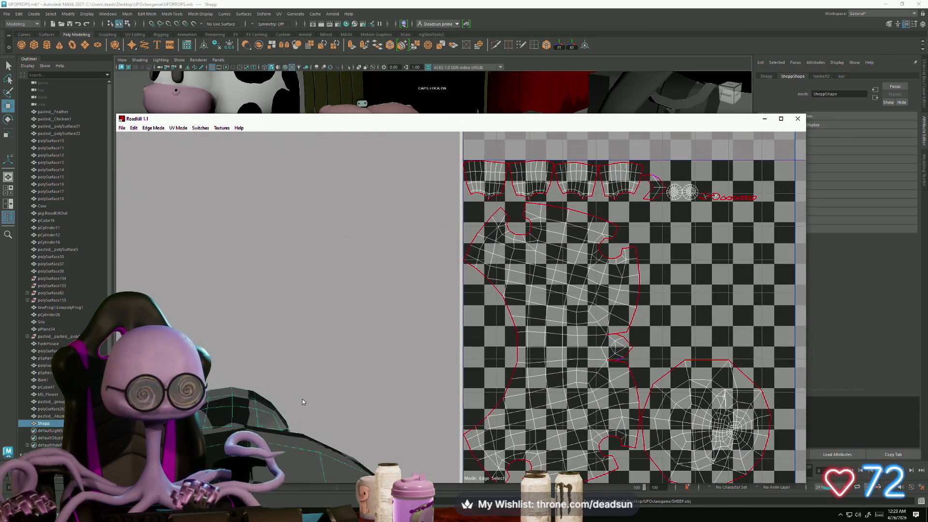
scroll(267, 361, up, 2)
scroll(268, 361, up, 6)
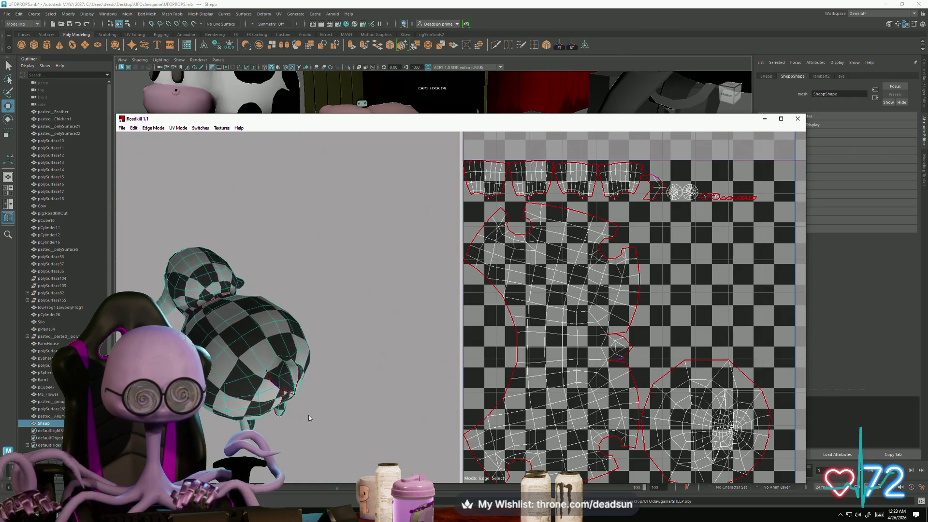
scroll(362, 430, down, 5)
mouse_move(335, 428)
alt+mouse_down()
mouse_move(313, 356)
mouse_move(344, 333)
mouse_move(390, 343)
mouse_move(445, 406)
alt+mouse_up()
scroll(604, 417, down, 3)
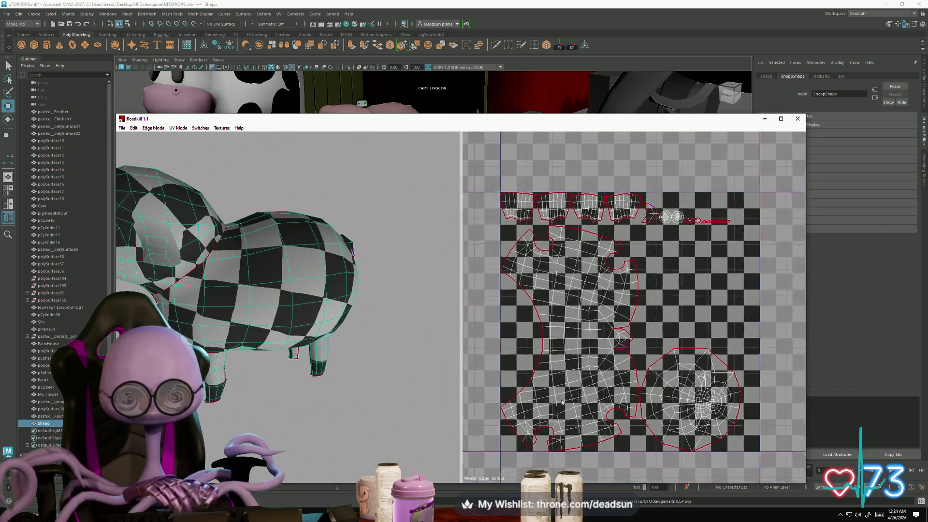
scroll(603, 417, up, 3)
scroll(603, 417, down, 3)
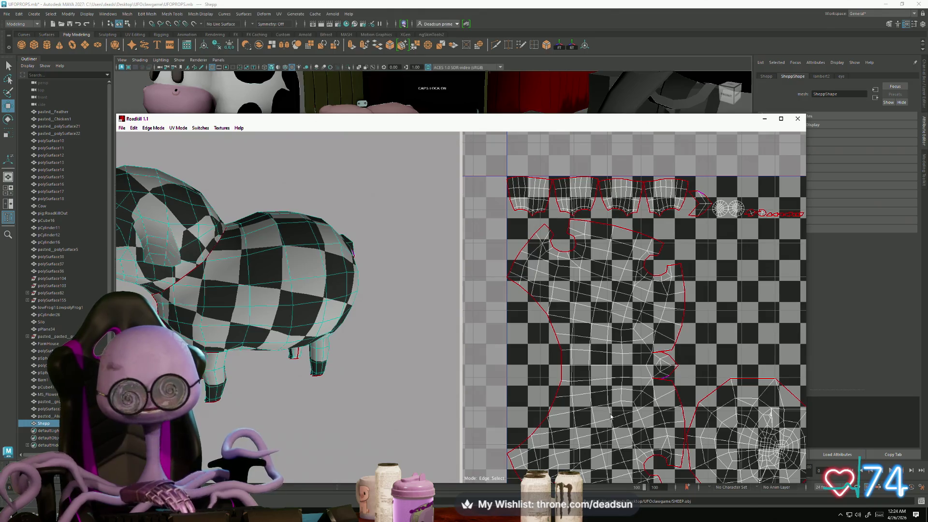
scroll(545, 378, up, 3)
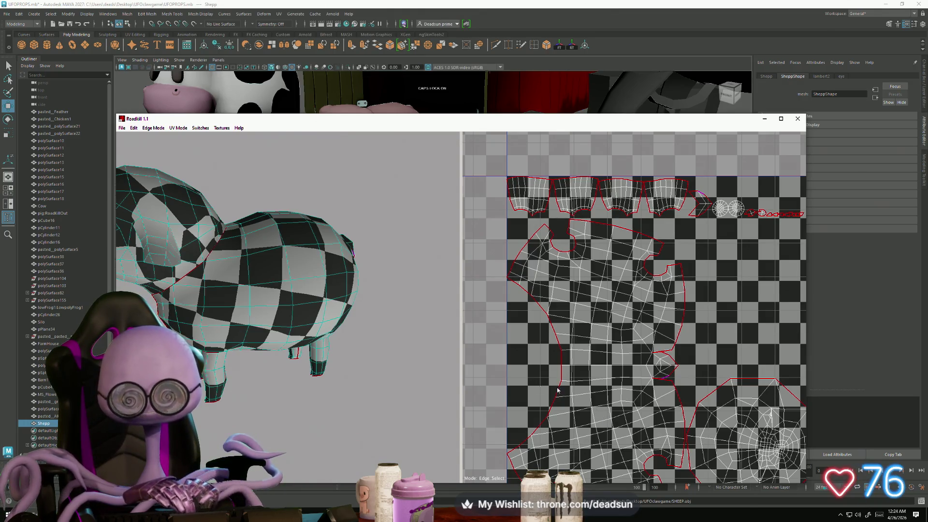
alt+drag(253, 369, 309, 350)
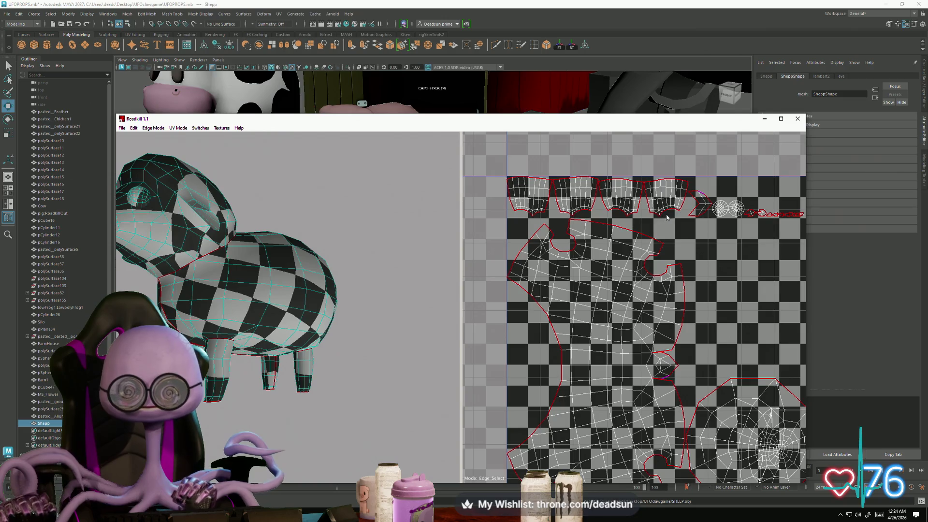
scroll(667, 218, down, 3)
scroll(601, 361, up, 6)
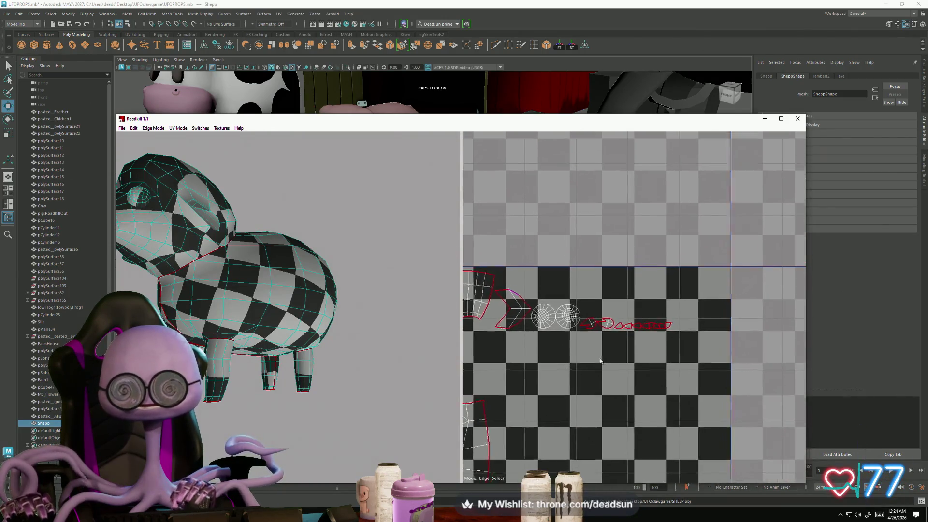
scroll(601, 361, up, 5)
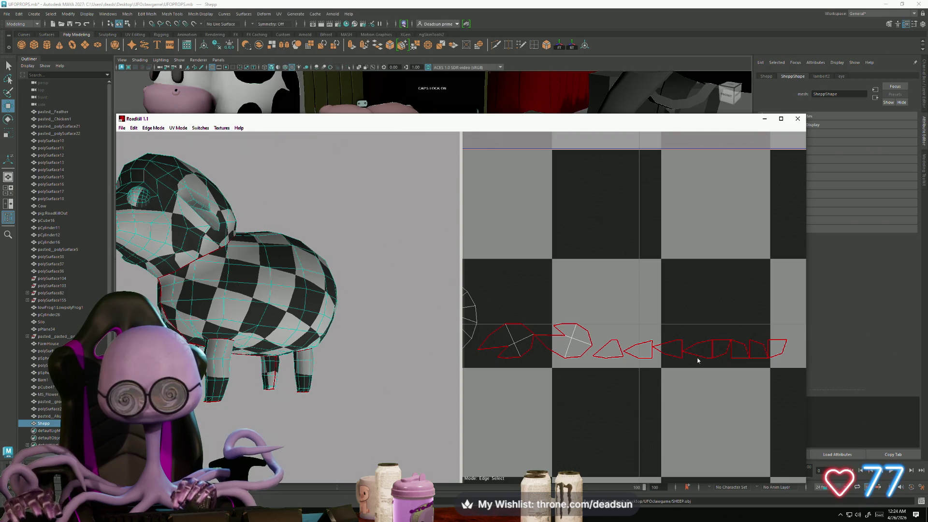
mouse_move(456, 354)
alt+mouse_down()
mouse_move(267, 345)
mouse_move(321, 297)
alt+mouse_up()
scroll(321, 296, up, 8)
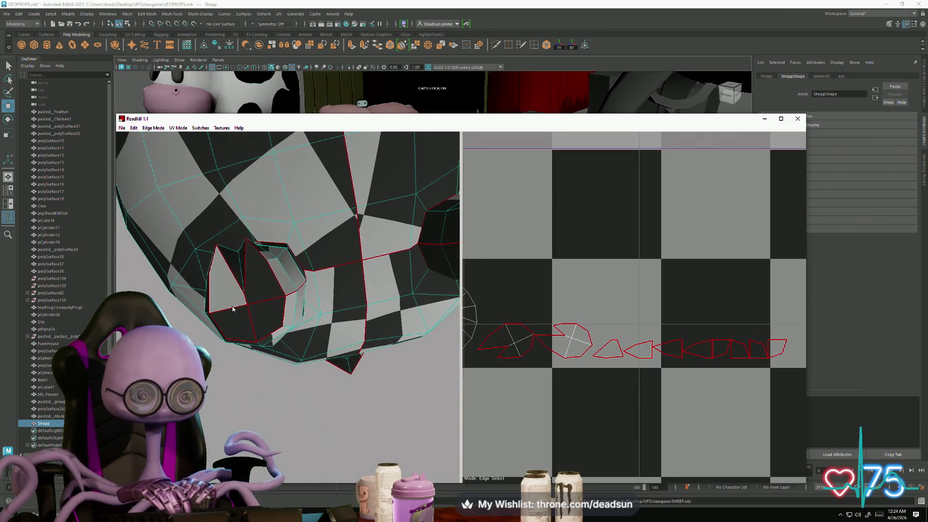
Mark the edges between the lower mouth faces as seams
shift+click(270, 301)
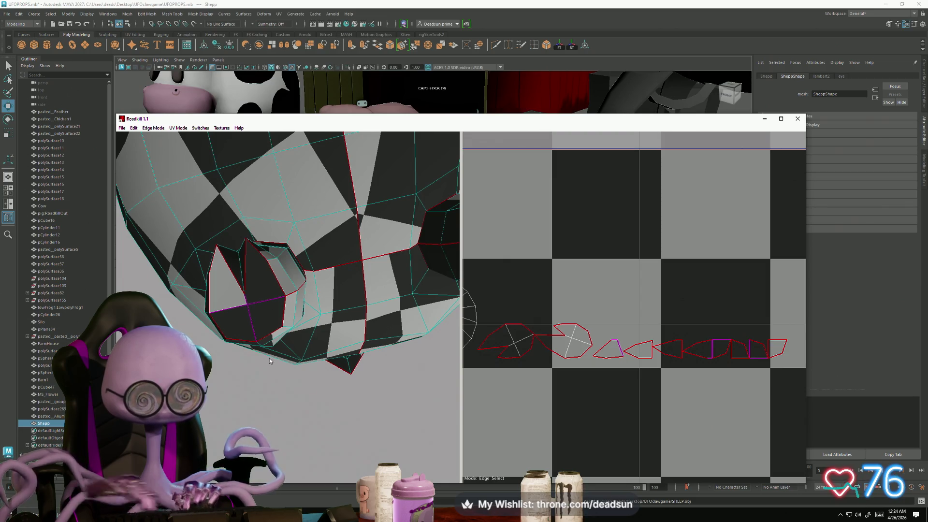
key(space)
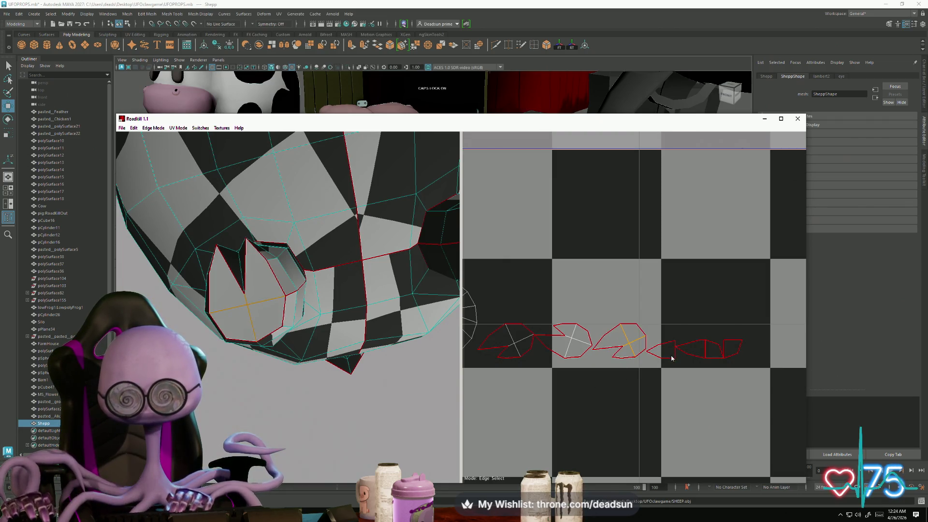
alt+drag(377, 321, 362, 314)
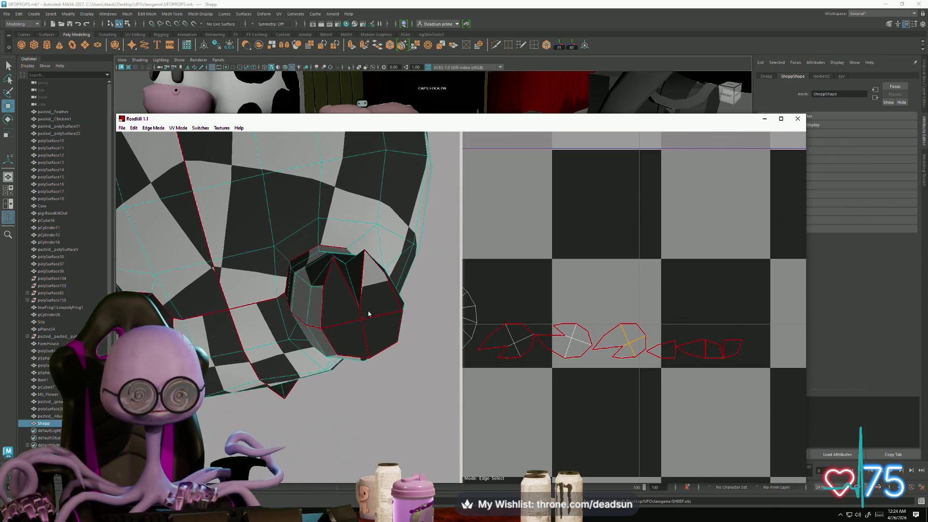
key(space)
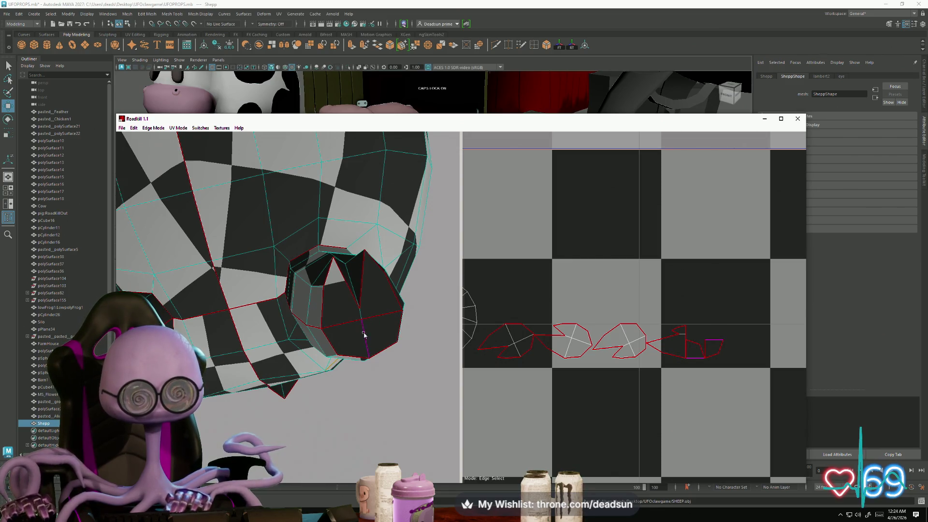
Cut further seams on the mouth's left side, then pull back to view the whole sheep
click(390, 379)
click(333, 322)
click(379, 316)
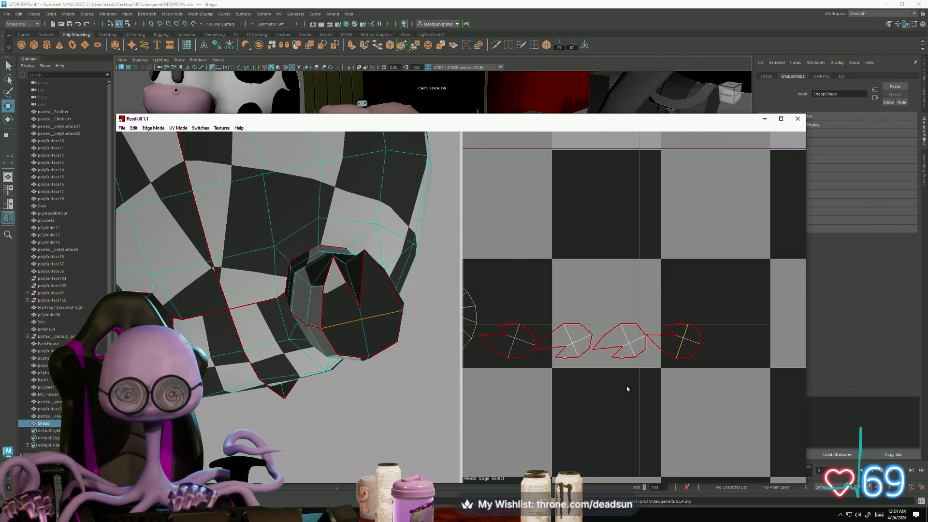
scroll(627, 386, down, 5)
alt+drag(287, 408, 257, 424)
scroll(258, 424, down, 5)
mouse_move(295, 388)
alt+mouse_down()
mouse_move(271, 426)
mouse_move(284, 459)
mouse_move(256, 386)
mouse_move(289, 448)
mouse_move(289, 390)
mouse_move(276, 368)
mouse_move(329, 245)
alt+mouse_up()
scroll(276, 365, up, 6)
scroll(274, 367, down, 4)
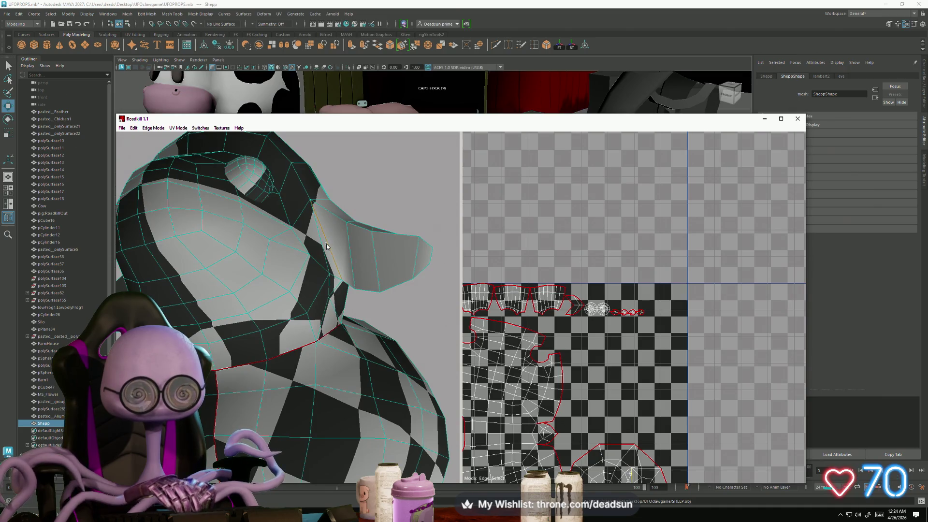
Orbit to the head and ear and mark the neck edge as a seam
mouse_move(329, 246)
alt+mouse_down()
mouse_move(293, 340)
mouse_move(251, 247)
mouse_move(253, 269)
mouse_move(265, 256)
mouse_move(281, 280)
alt+mouse_up()
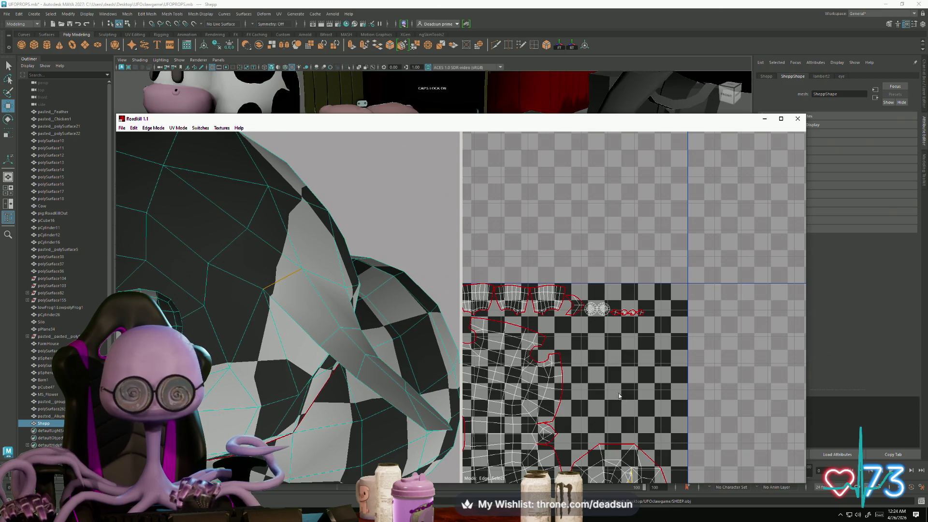
scroll(623, 272, up, 2)
scroll(672, 363, up, 3)
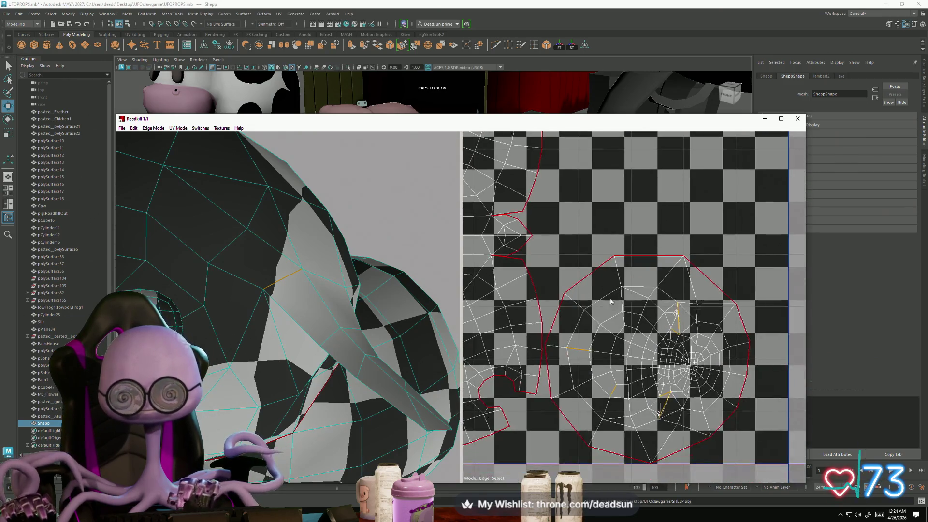
scroll(627, 416, down, 2)
mouse_move(271, 348)
alt+mouse_down()
mouse_move(236, 330)
mouse_move(204, 342)
mouse_move(296, 350)
mouse_move(269, 347)
alt+mouse_up()
click(269, 346)
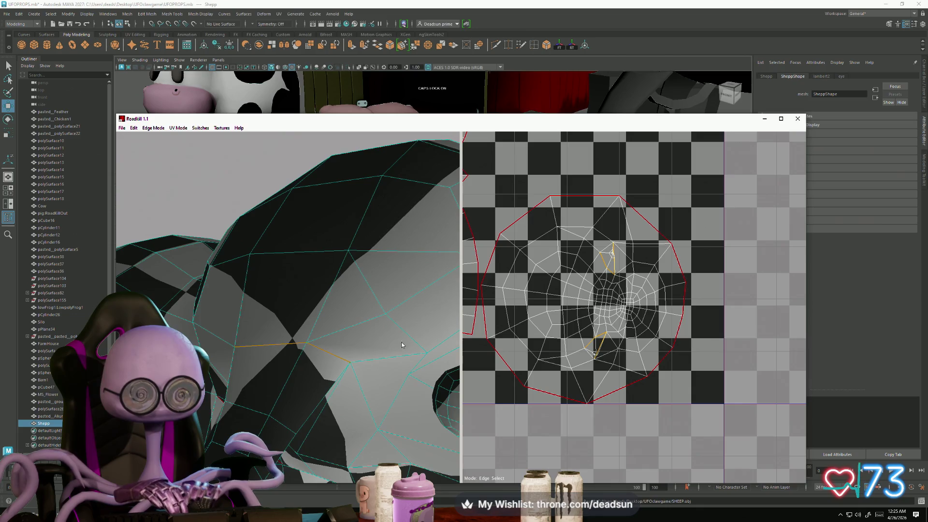
Inspect the round island's checker pattern in the UV view and orbit the sheep to check it
scroll(624, 310, up, 5)
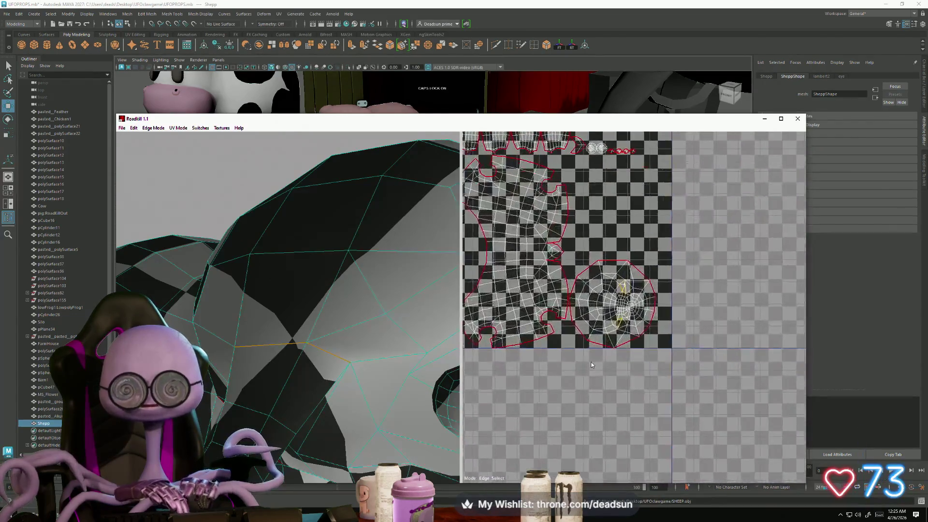
scroll(617, 389, up, 8)
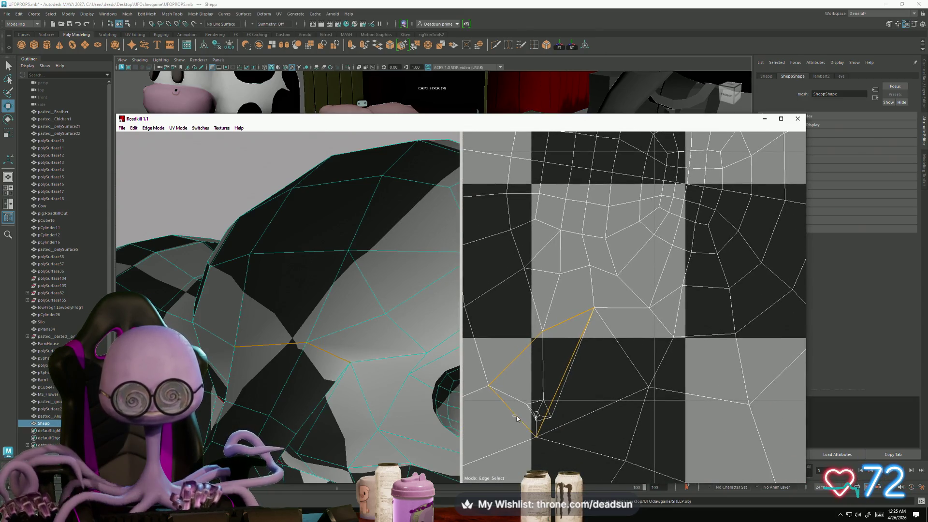
scroll(518, 404, down, 5)
scroll(601, 293, up, 5)
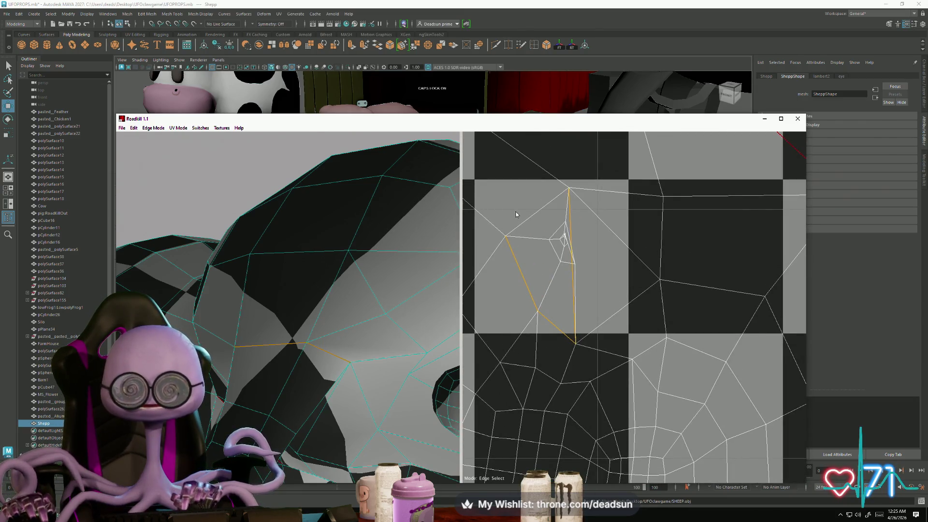
scroll(537, 414, down, 8)
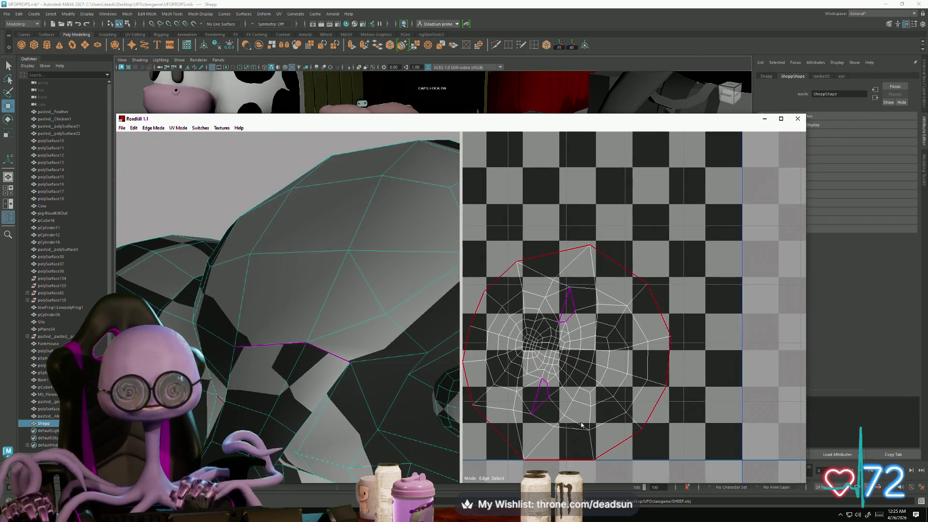
middle_drag(483, 435, 523, 386)
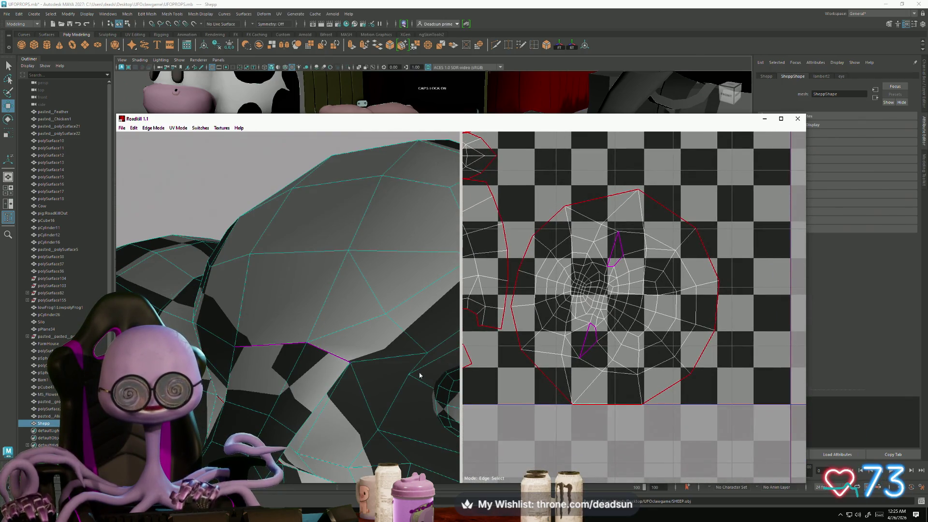
scroll(373, 363, down, 10)
alt+drag(333, 399, 271, 396)
scroll(534, 366, down, 5)
scroll(527, 411, down, 3)
scroll(635, 332, up, 10)
scroll(636, 334, up, 1)
mouse_move(387, 367)
alt+mouse_down()
mouse_move(357, 373)
mouse_move(386, 372)
mouse_move(223, 326)
alt+mouse_up()
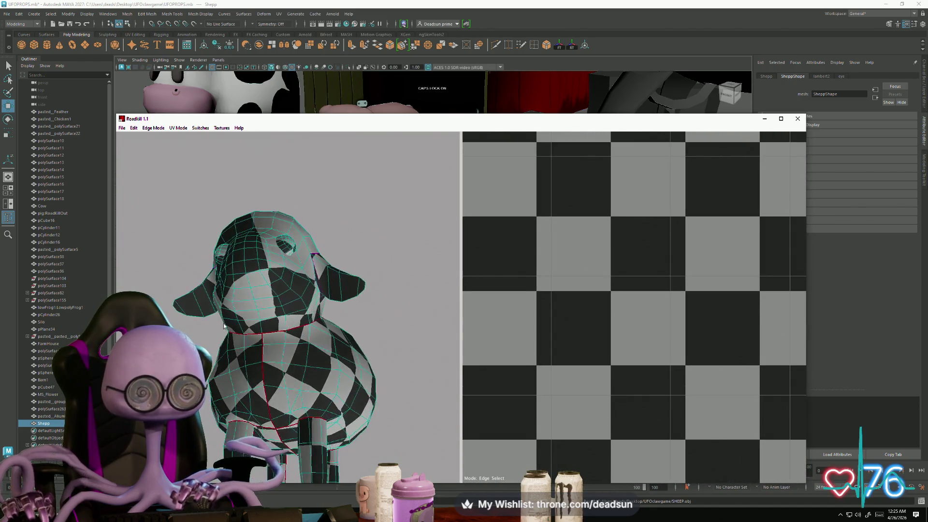
Orbit around the sheep's neck and select an arc of edges on the head island
scroll(224, 326, up, 12)
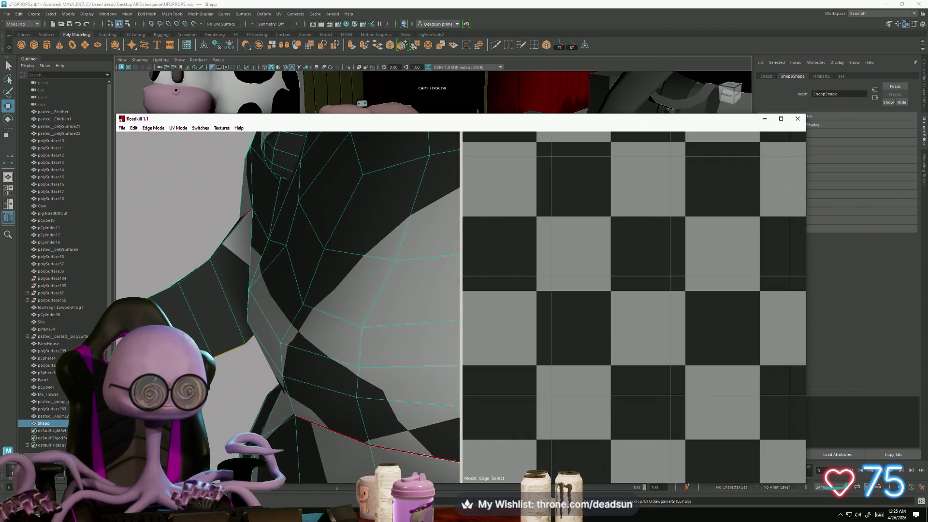
alt+drag(166, 303, 179, 317)
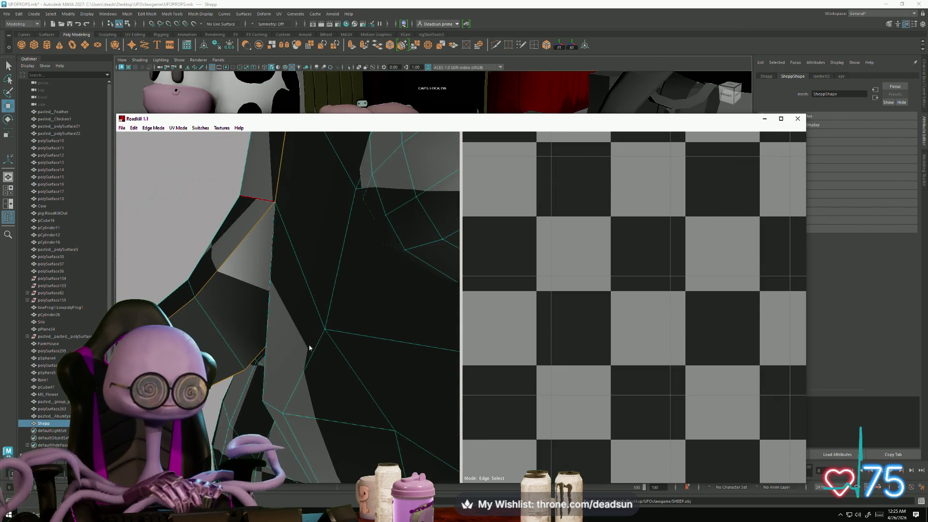
scroll(309, 347, down, 10)
mouse_move(309, 347)
alt+mouse_down()
mouse_move(340, 386)
mouse_move(370, 293)
alt+mouse_up()
scroll(339, 386, up, 10)
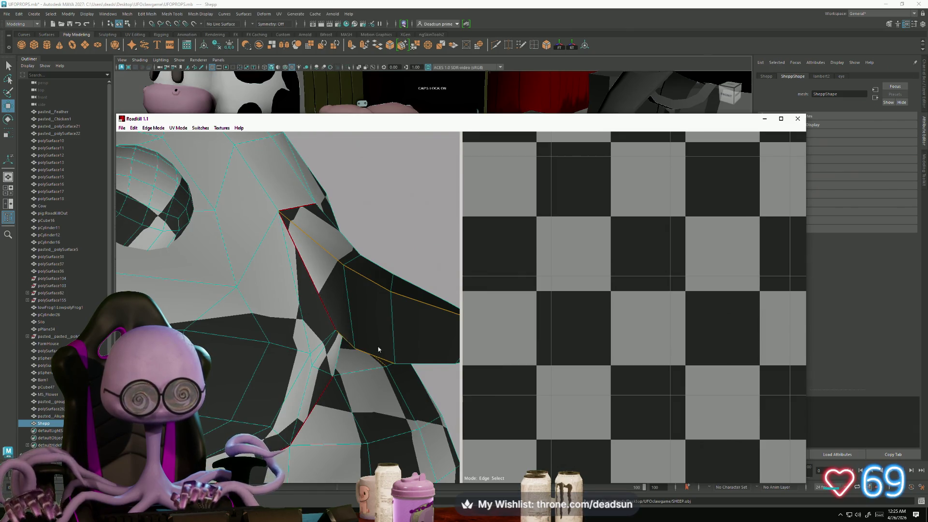
mouse_move(424, 365)
alt+mouse_down()
mouse_move(435, 392)
mouse_move(408, 407)
alt+mouse_up()
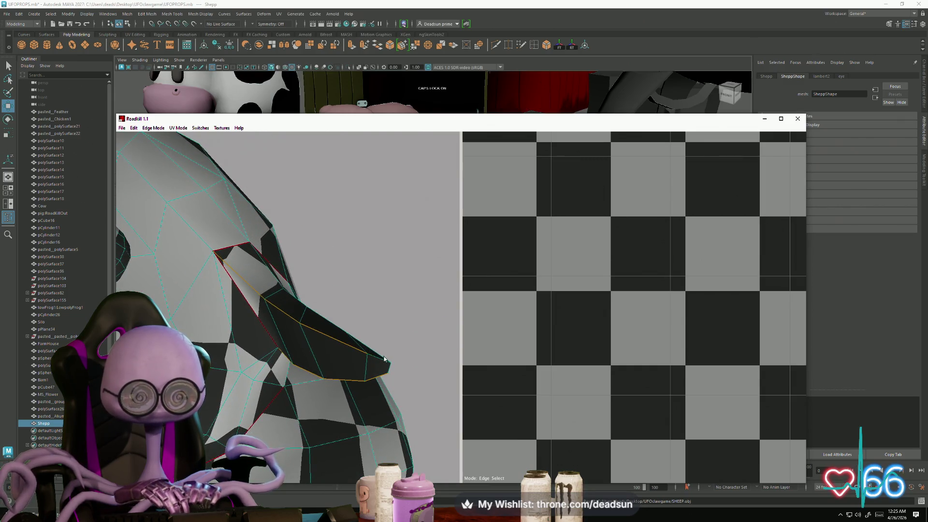
mouse_move(418, 378)
alt+mouse_down()
mouse_move(381, 393)
mouse_move(416, 392)
mouse_move(416, 383)
mouse_move(317, 310)
mouse_move(302, 285)
mouse_move(314, 295)
mouse_move(318, 287)
alt+mouse_up()
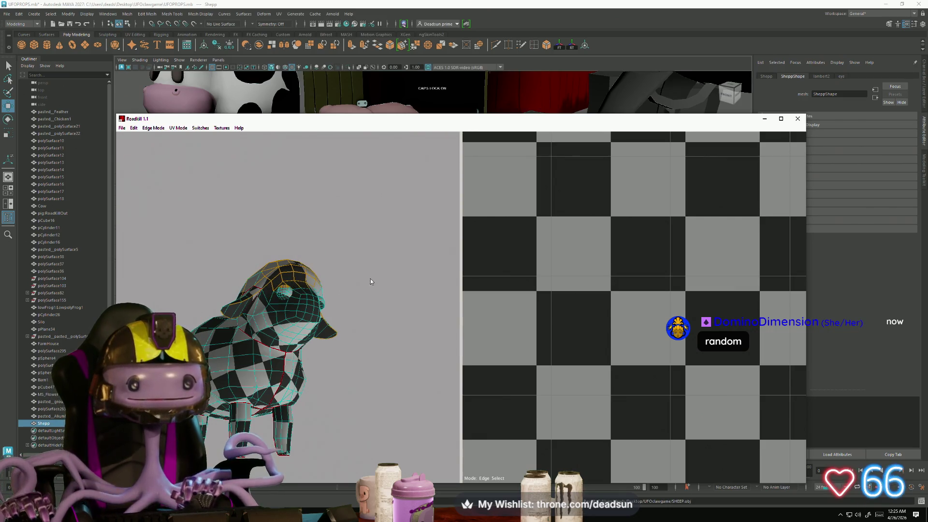
scroll(585, 360, down, 5)
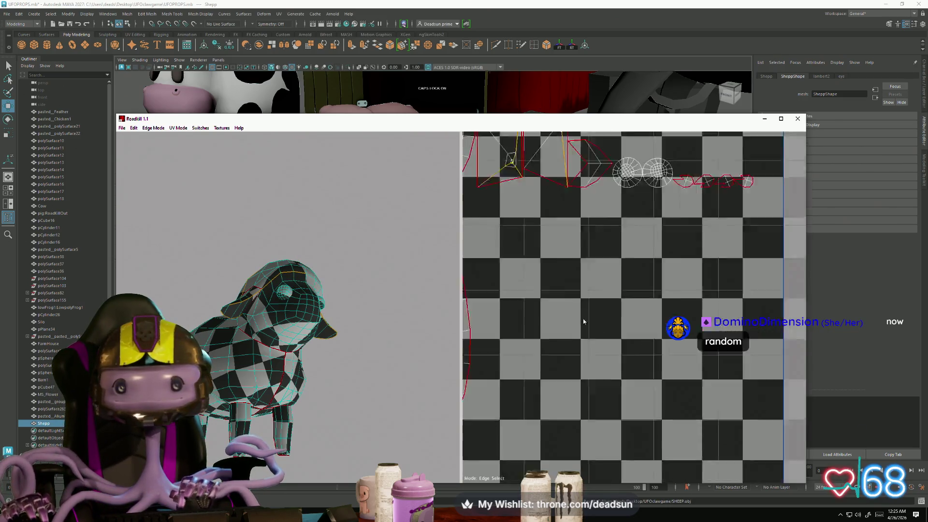
scroll(585, 360, up, 6)
scroll(586, 360, up, 6)
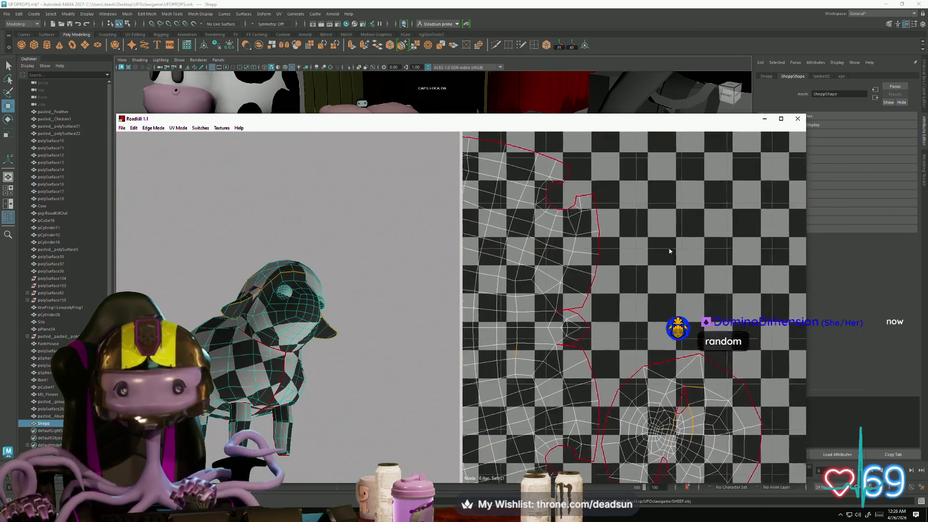
click(740, 404)
click(698, 414)
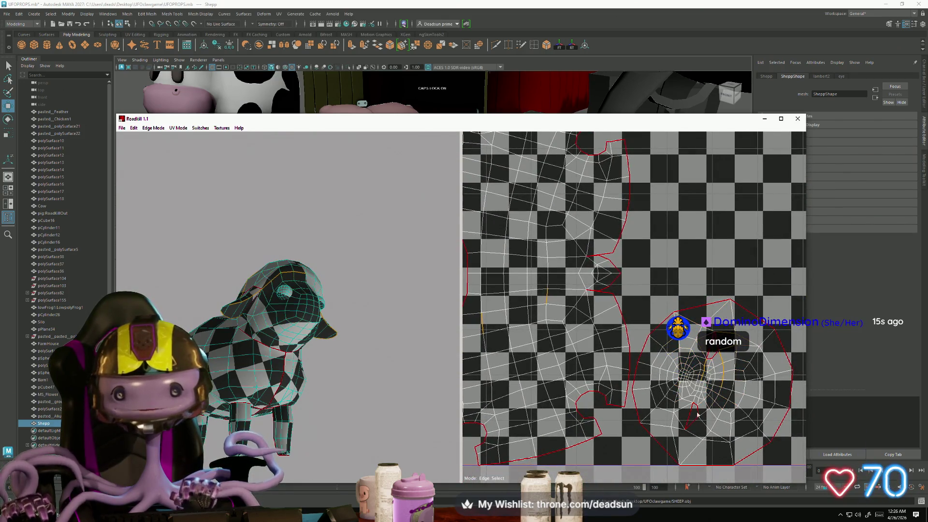
Inspect the head seams from several angles, then clear the selection with Edit > Deselect All
mouse_move(278, 291)
mouse_down()
mouse_move(321, 375)
mouse_move(337, 363)
mouse_move(261, 353)
mouse_move(208, 278)
mouse_move(227, 300)
mouse_move(217, 290)
mouse_move(286, 272)
mouse_up()
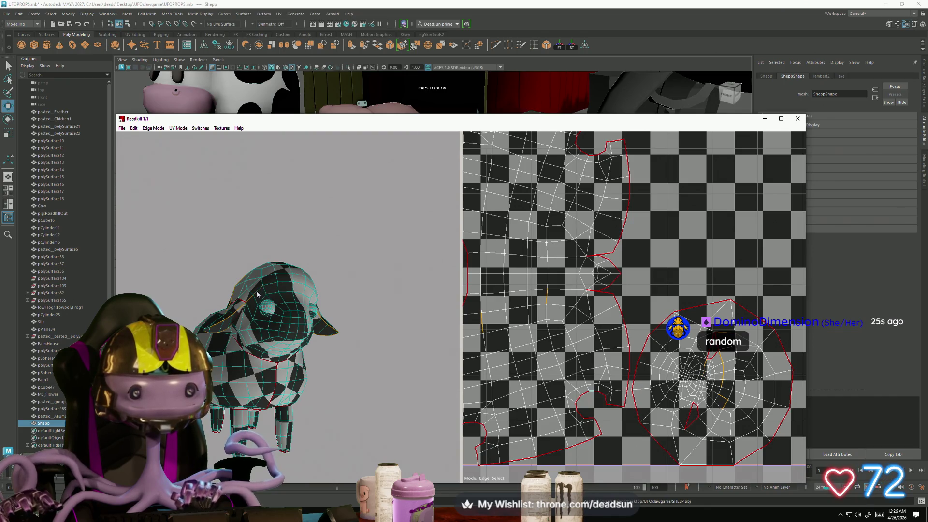
drag(236, 297, 288, 311)
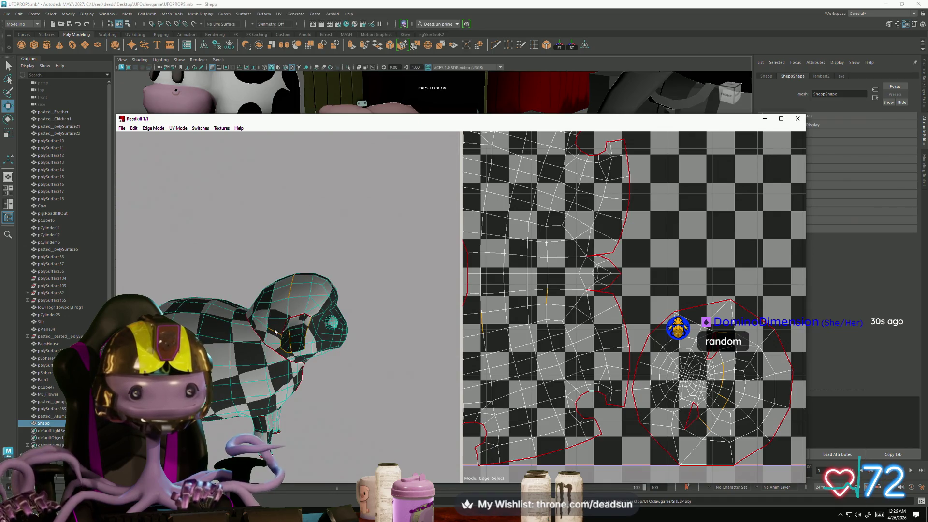
mouse_move(303, 343)
mouse_down()
mouse_move(309, 303)
mouse_move(278, 335)
mouse_up()
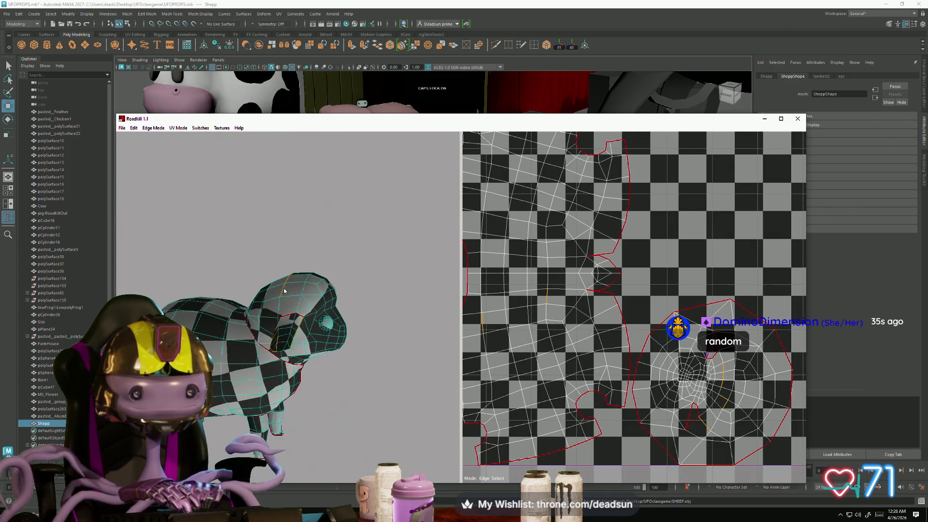
drag(287, 283, 289, 349)
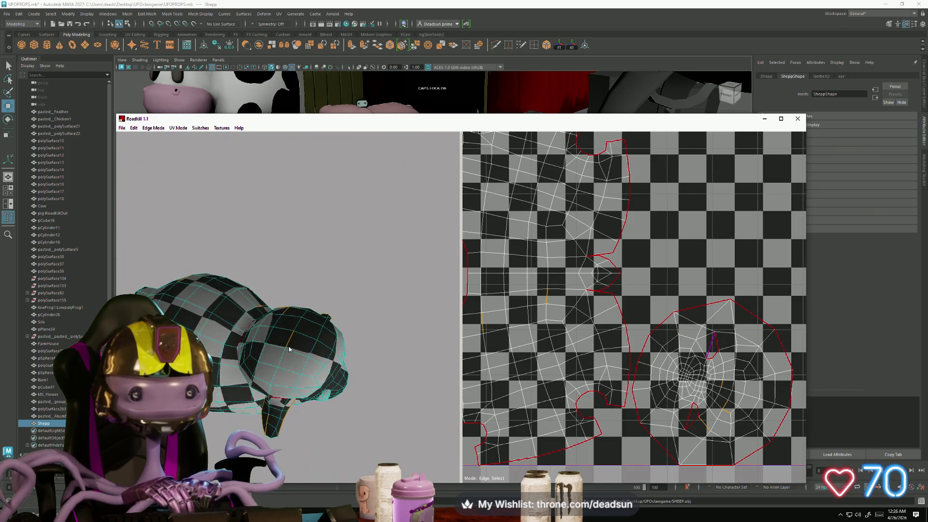
drag(358, 331, 231, 316)
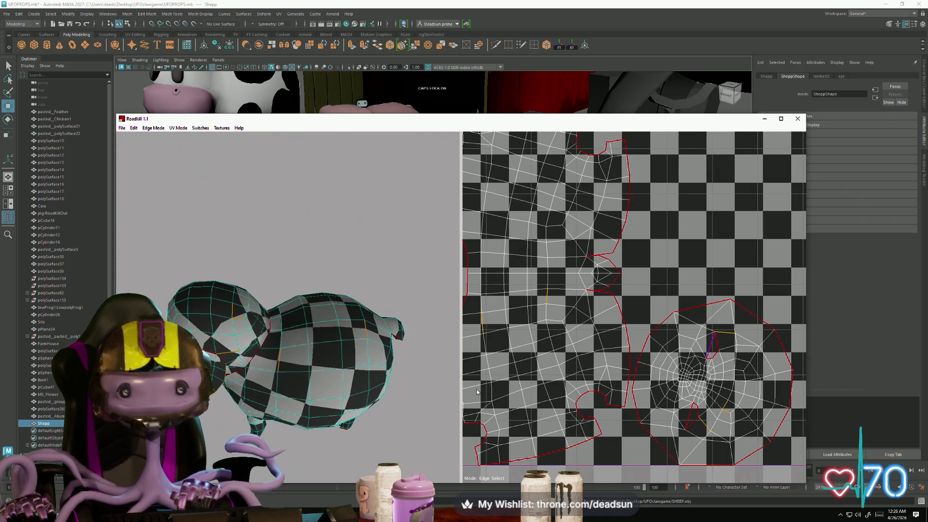
click(158, 128)
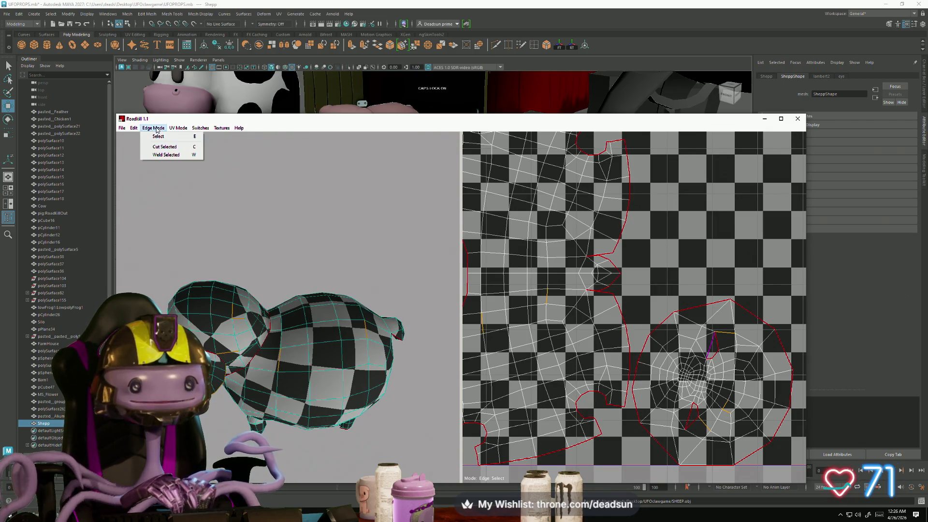
mouse_move(175, 130)
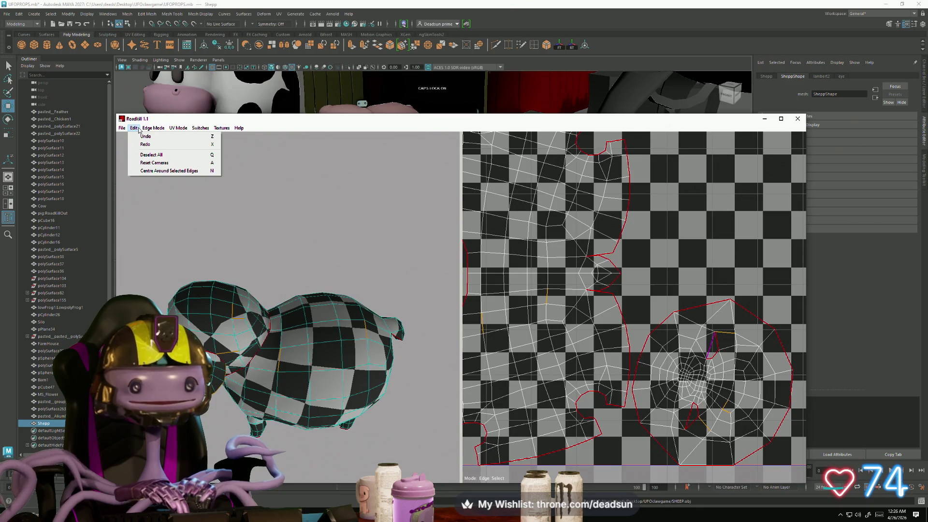
click(149, 154)
mouse_move(232, 232)
mouse_down()
mouse_move(277, 238)
mouse_move(309, 190)
mouse_up()
Select the ear edges, including its bottom edge, and cut them as seams
mouse_move(309, 190)
right_down()
mouse_move(324, 246)
mouse_move(305, 259)
right_up()
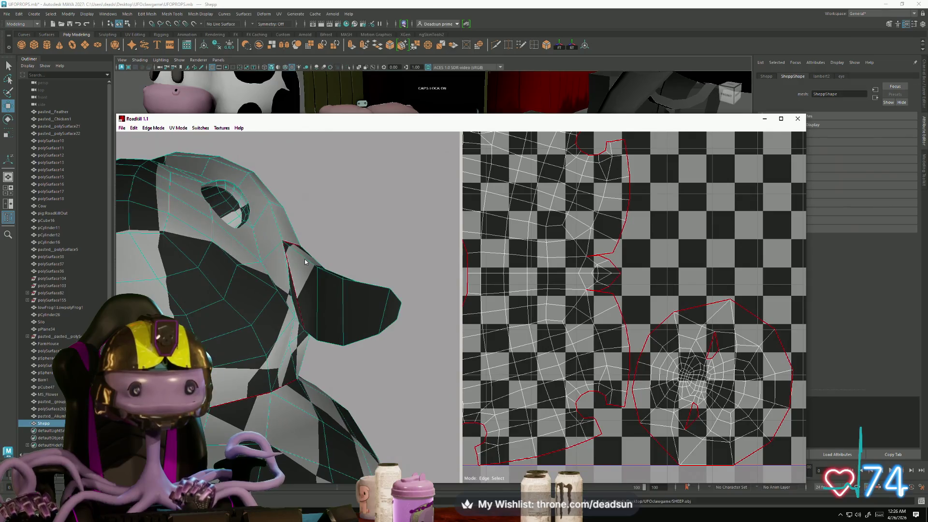
right_drag(610, 383, 590, 295)
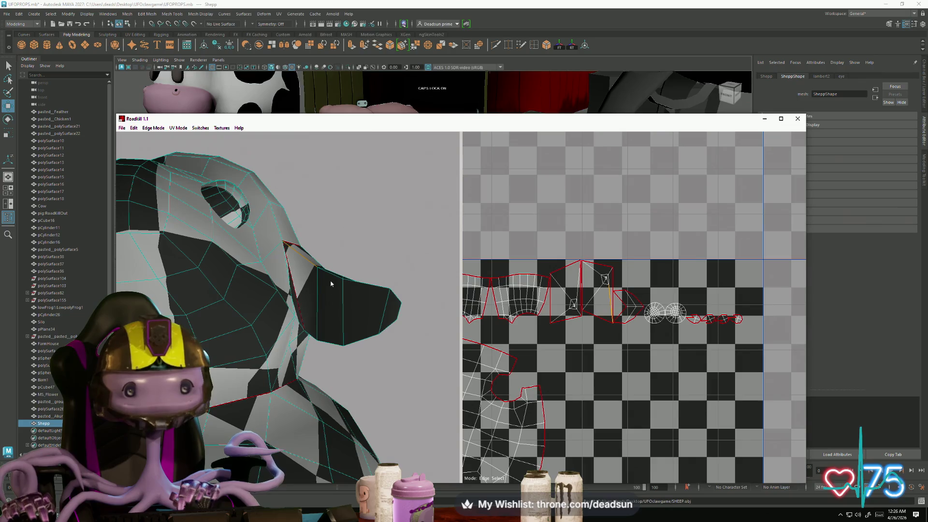
click(333, 274)
click(331, 342)
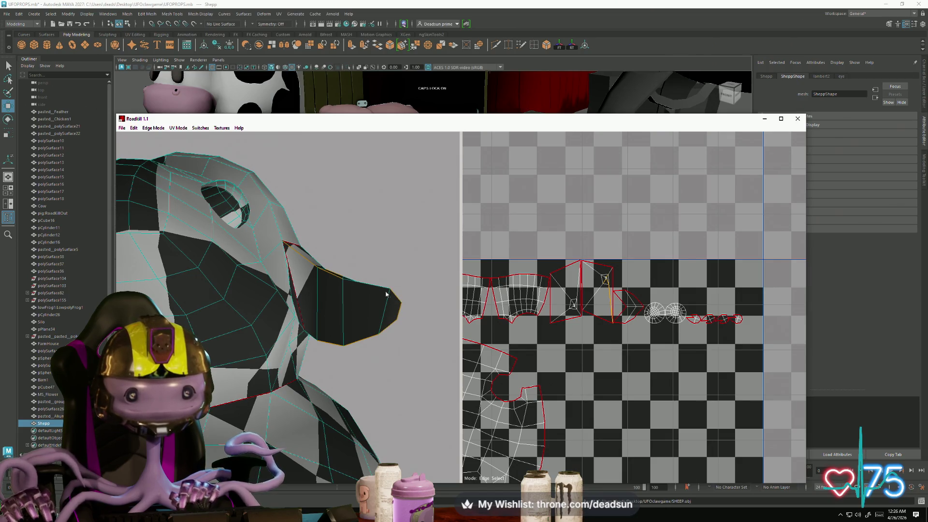
mouse_move(373, 311)
alt+mouse_down()
mouse_move(365, 349)
mouse_move(370, 328)
mouse_move(389, 340)
mouse_move(382, 386)
mouse_move(256, 364)
alt+mouse_up()
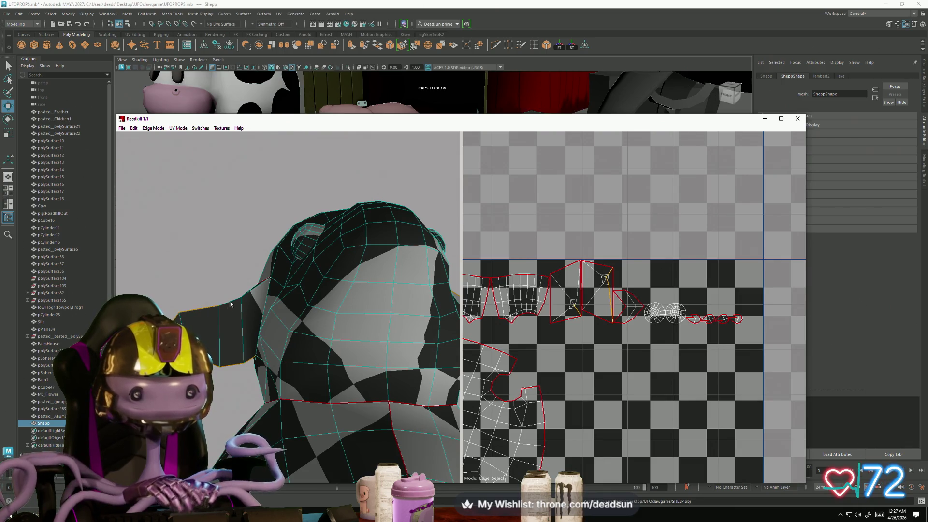
mouse_move(244, 301)
alt+mouse_down()
mouse_move(195, 266)
mouse_move(193, 221)
alt+mouse_up()
mouse_move(194, 221)
alt+right_down()
mouse_move(215, 307)
mouse_move(242, 333)
mouse_move(307, 365)
alt+right_up()
mouse_move(307, 365)
alt+mouse_down()
mouse_move(358, 382)
mouse_move(401, 368)
alt+mouse_up()
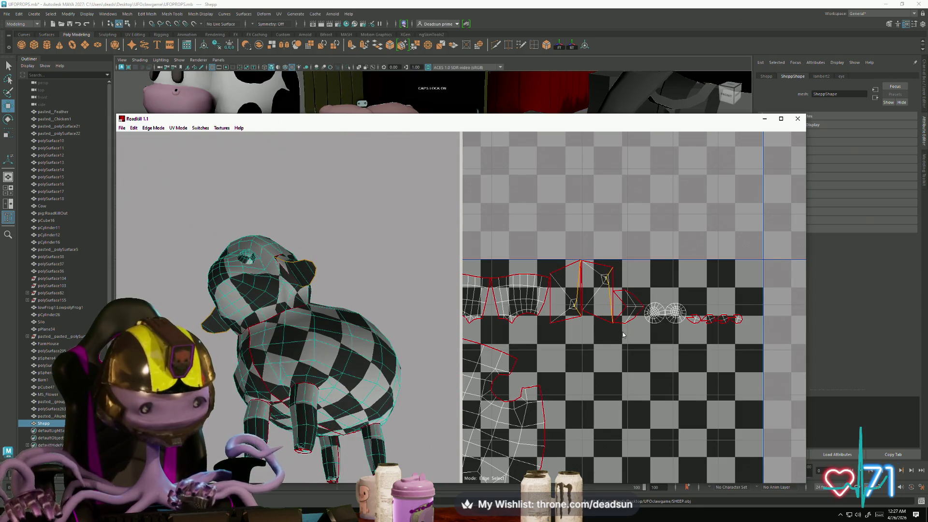
key(s)
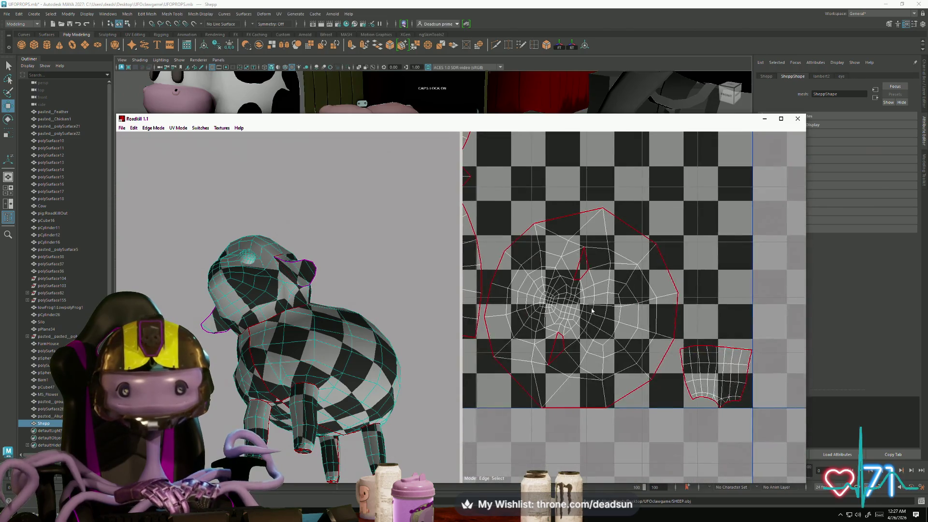
Look over the packed UV shells while orbiting the sheep from below and around
mouse_move(322, 320)
mouse_down()
mouse_move(332, 358)
mouse_move(358, 394)
mouse_move(320, 445)
mouse_move(217, 416)
mouse_move(265, 314)
mouse_up()
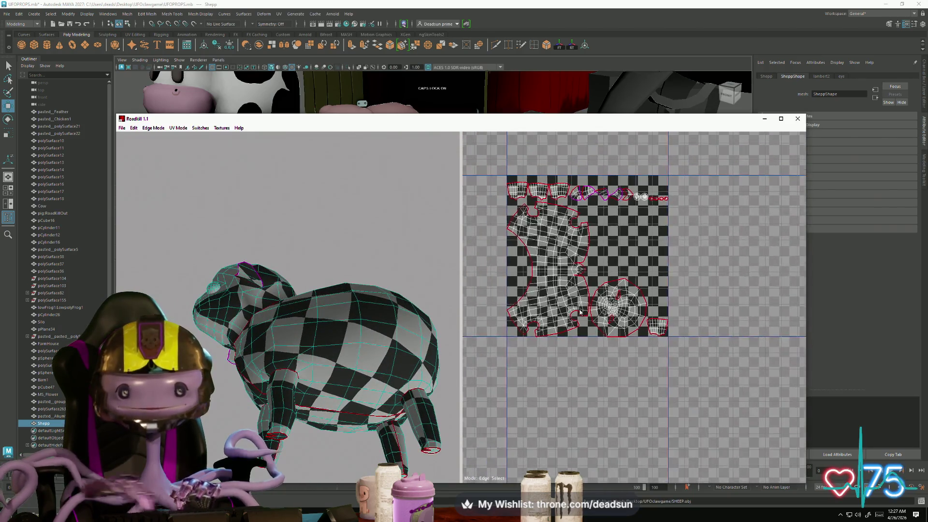
scroll(592, 322, up, 6)
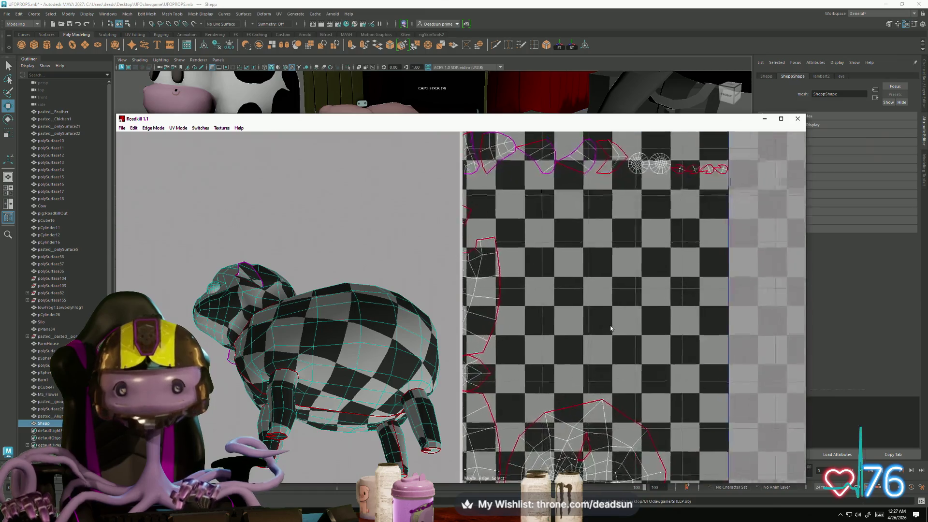
scroll(629, 468, down, 3)
scroll(628, 403, up, 3)
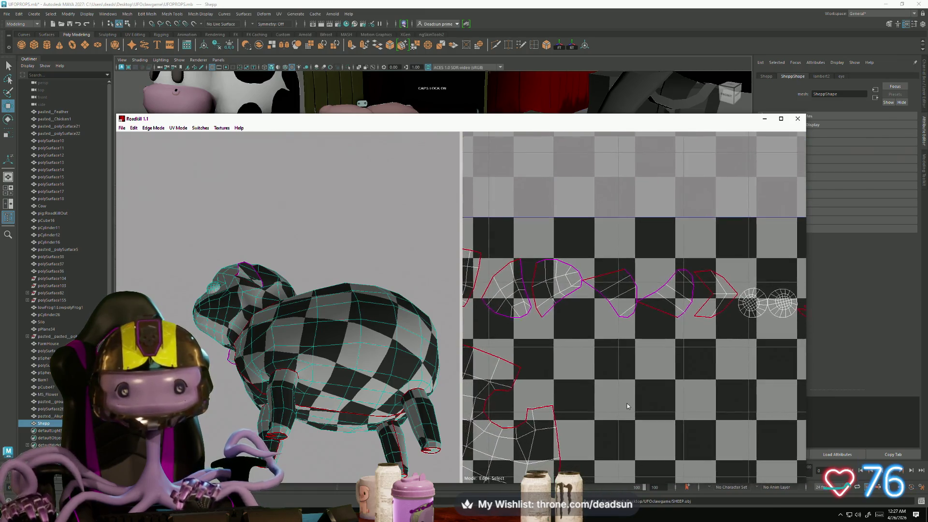
scroll(594, 402, down, 4)
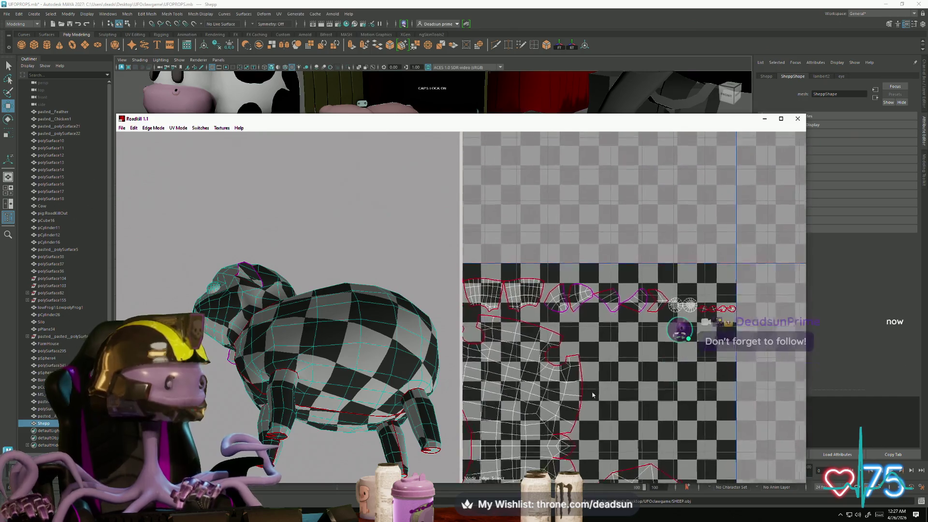
scroll(607, 355, up, 3)
scroll(608, 353, up, 3)
scroll(604, 368, down, 2)
scroll(605, 369, up, 3)
mouse_move(367, 339)
alt+mouse_down()
mouse_move(398, 327)
mouse_move(427, 393)
mouse_move(550, 404)
mouse_move(718, 368)
mouse_move(663, 384)
mouse_move(472, 383)
mouse_move(432, 416)
mouse_move(486, 433)
mouse_move(500, 420)
mouse_move(408, 428)
mouse_move(402, 466)
mouse_move(220, 448)
mouse_move(154, 218)
alt+mouse_up()
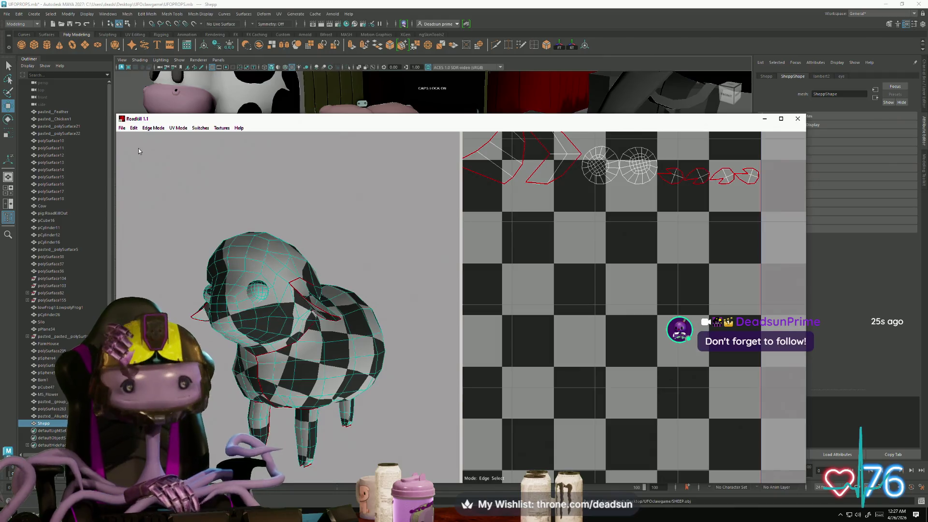
Glance through the File menu, zoom over the layout once more, then close RoadKill
click(119, 129)
click(132, 147)
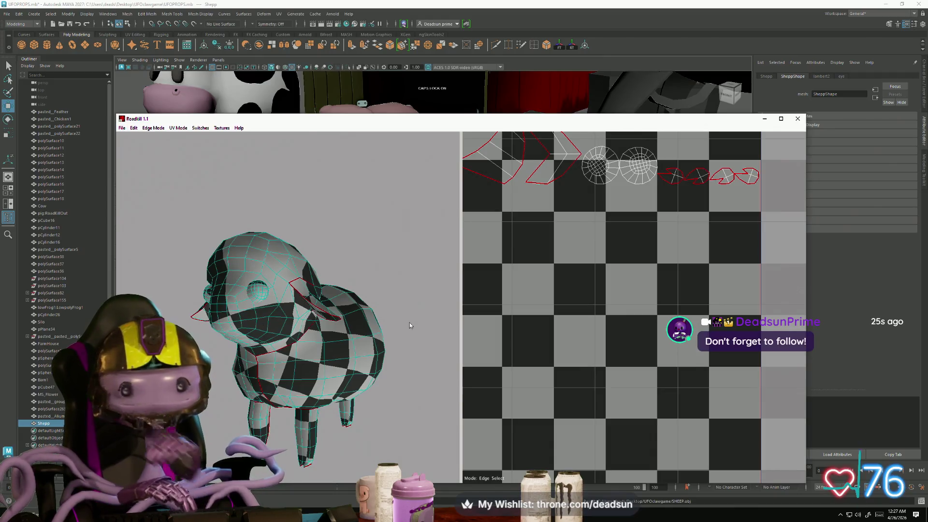
scroll(608, 281, down, 10)
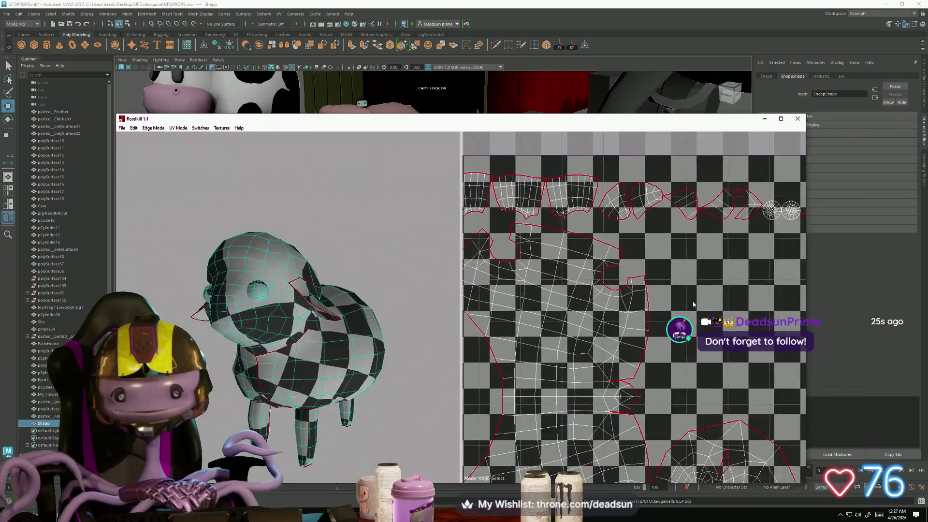
scroll(656, 320, up, 10)
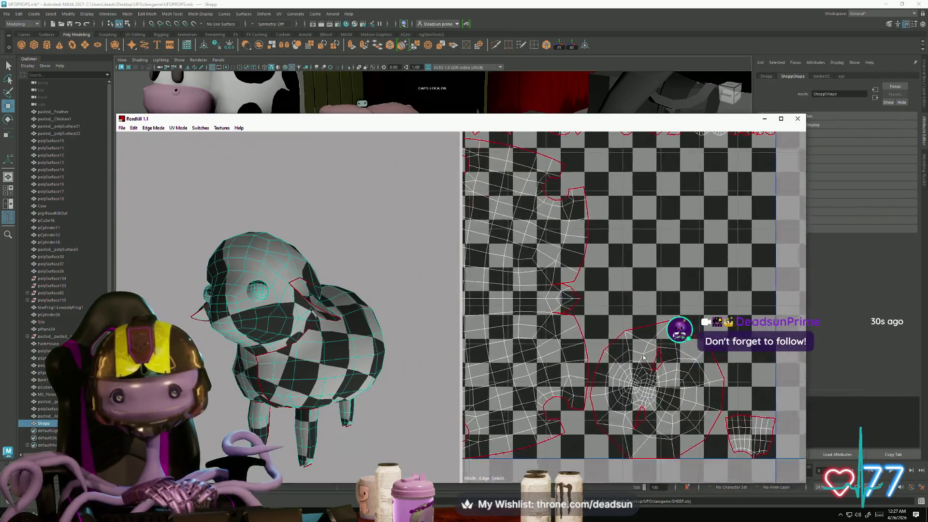
scroll(649, 365, down, 6)
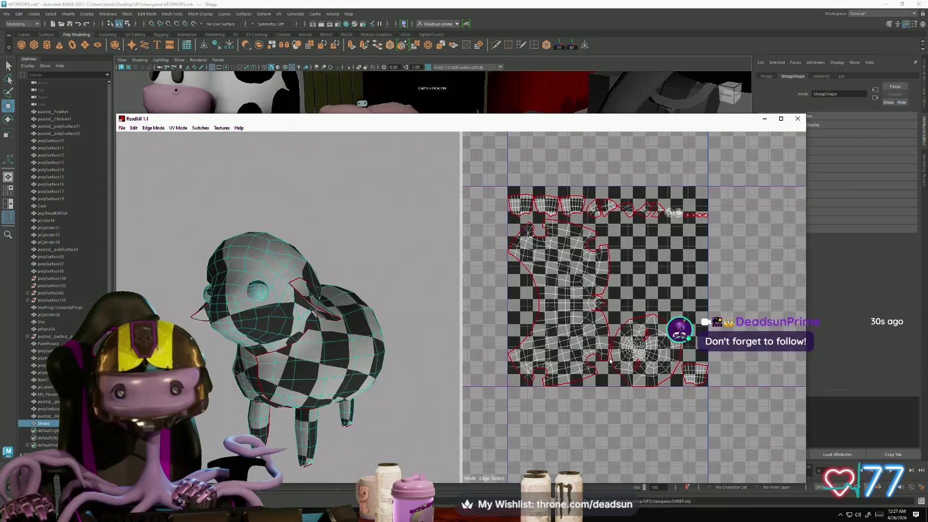
scroll(620, 380, up, 1)
scroll(620, 380, up, 4)
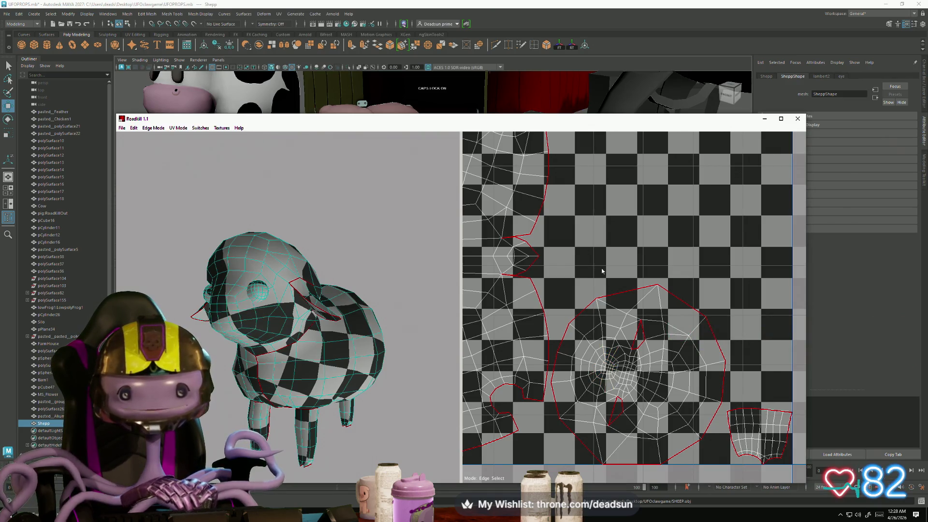
scroll(605, 362, down, 5)
scroll(626, 342, up, 1)
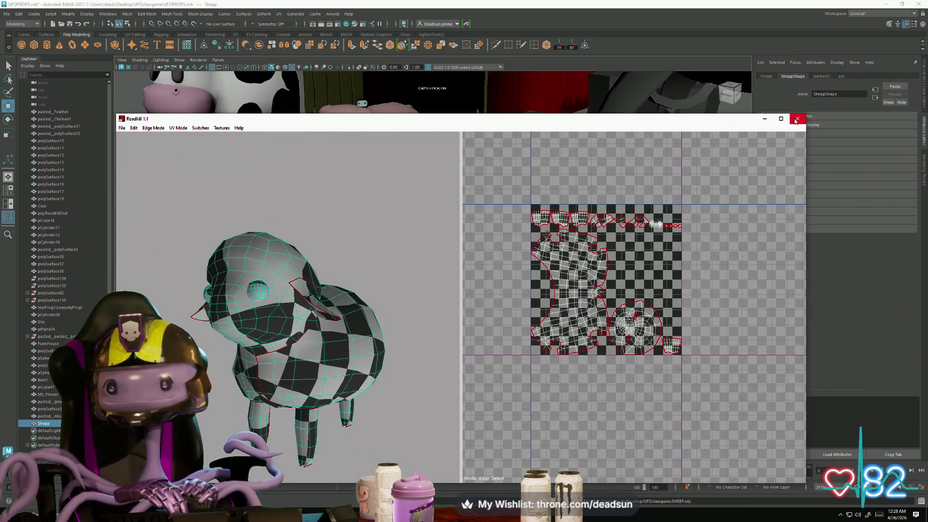
click(797, 120)
Move the old sheep beside the fence and deselect it
click(585, 349)
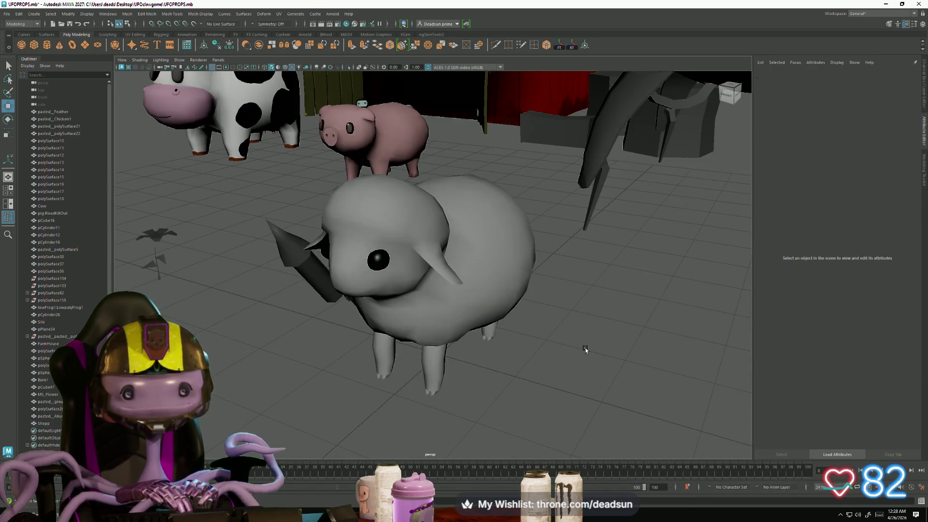
click(489, 287)
alt+right_drag(490, 288, 389, 306)
drag(465, 297, 333, 271)
click(310, 352)
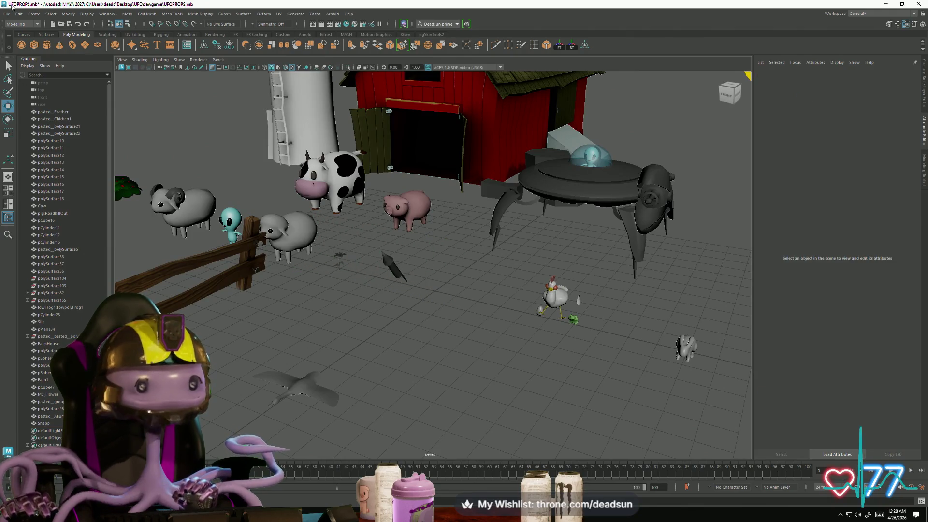
Start File > Import and browse to the Desktop/UFOclawgame folder
click(8, 14)
click(29, 99)
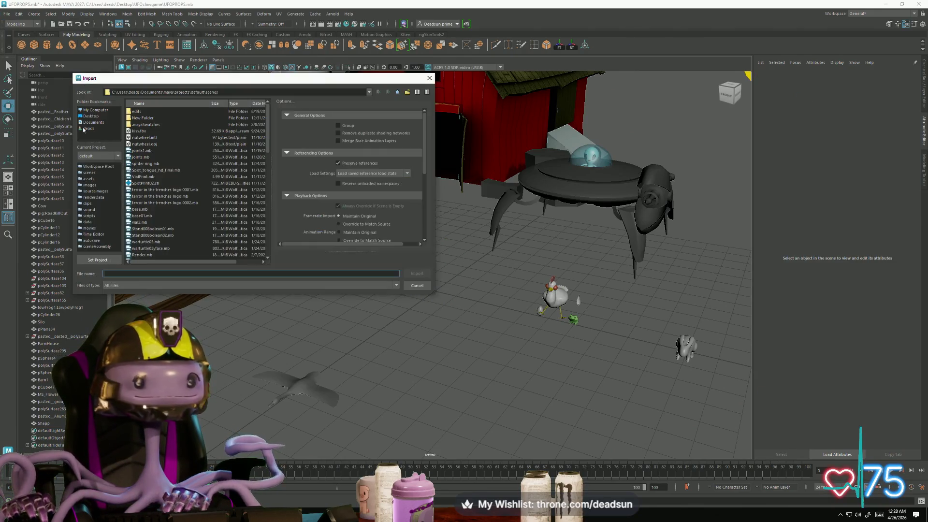
click(149, 196)
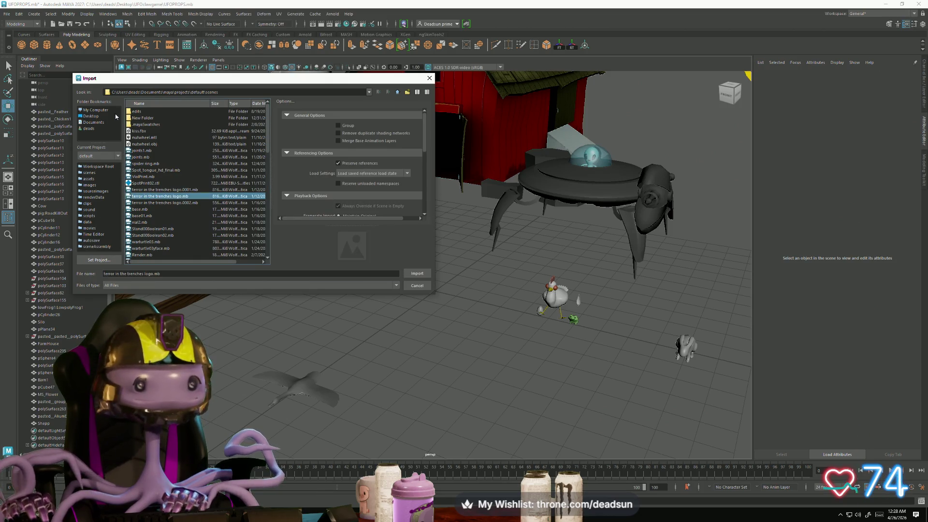
click(90, 117)
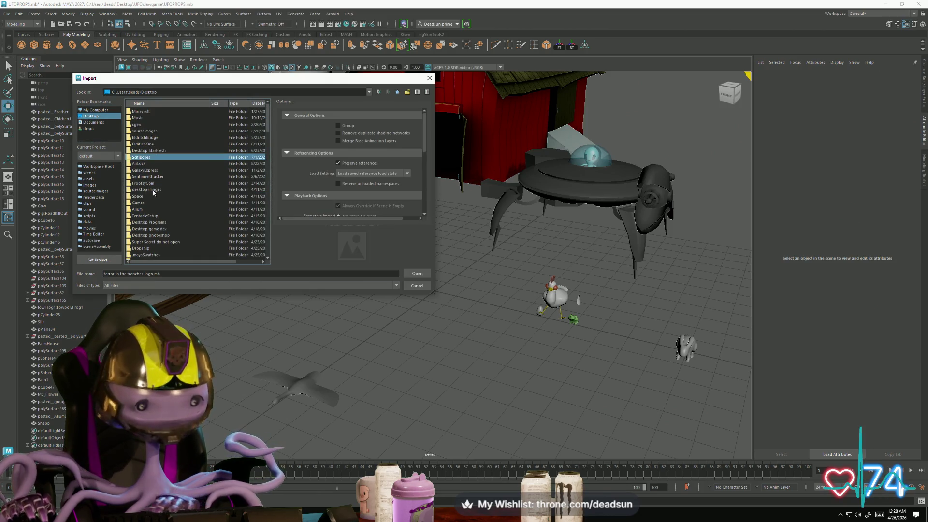
scroll(153, 190, down, 1)
double_click(148, 255)
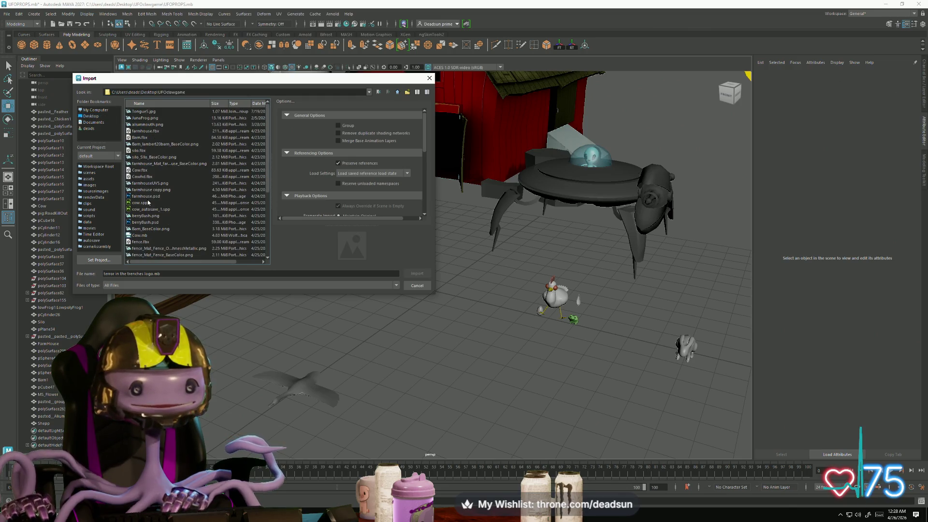
Import SHEEP.obj and select the new SHEEP:RoadKillOut mesh
click(142, 145)
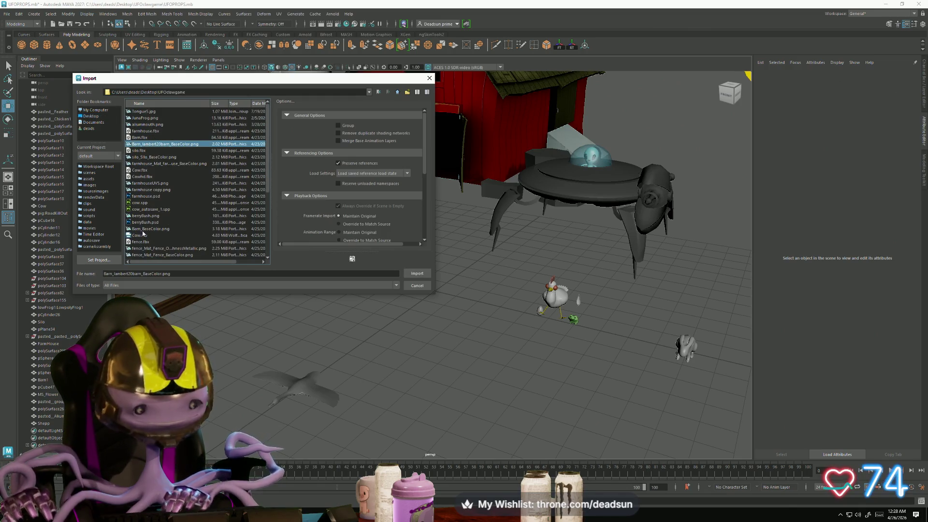
key(End)
scroll(146, 154, down, 1)
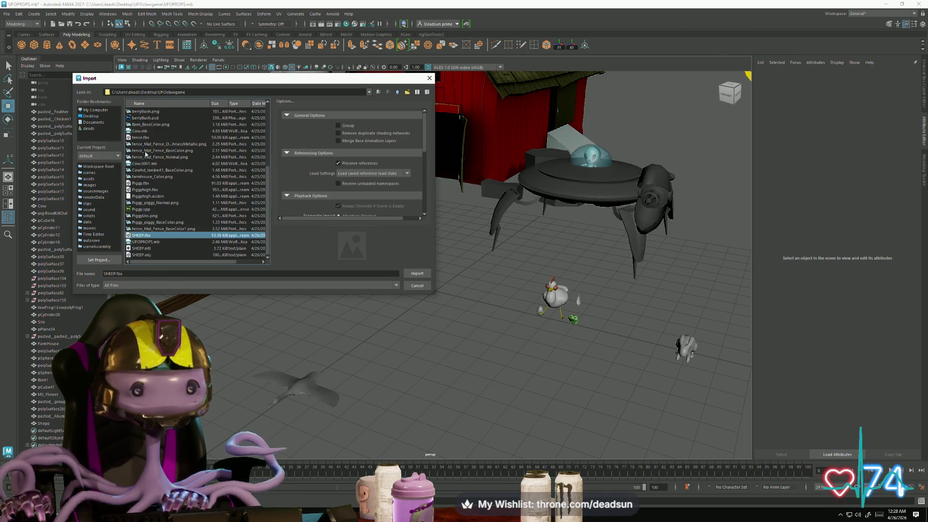
click(141, 255)
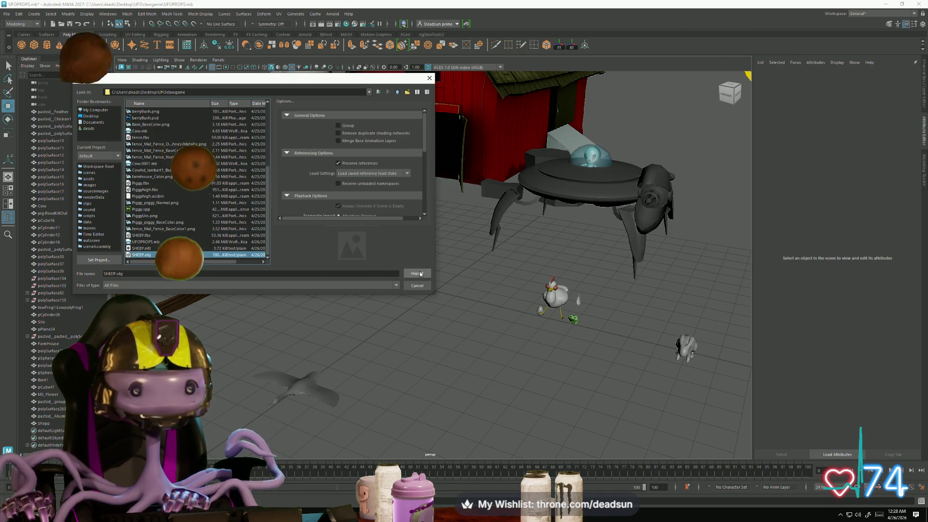
click(407, 274)
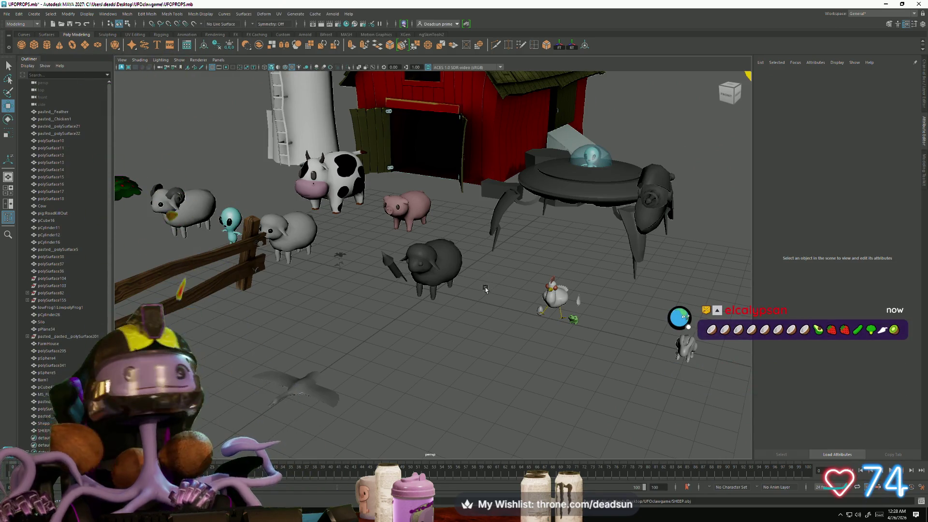
scroll(407, 274, up, 3)
click(406, 310)
Open the sheep's UV Editor, rotate the round head shell about 90 degrees and move it right
scroll(403, 315, up, 5)
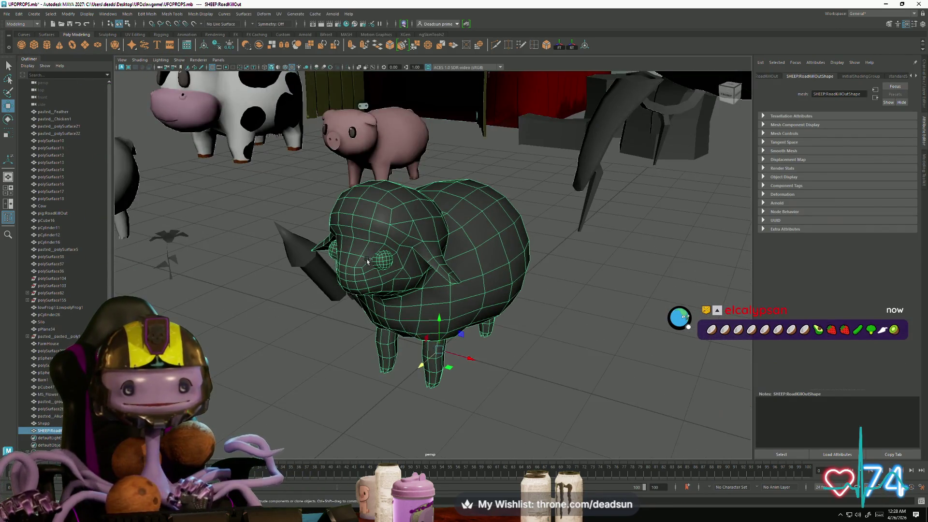
click(279, 17)
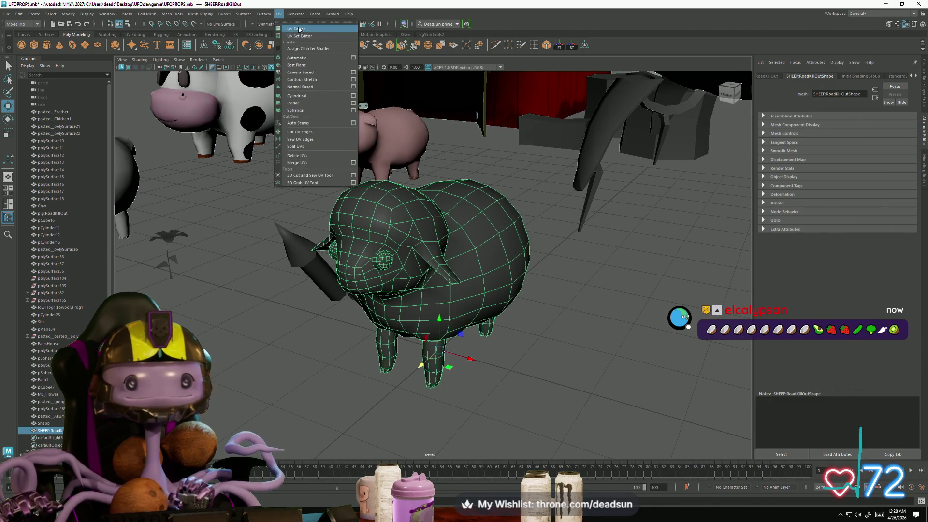
click(300, 29)
scroll(392, 339, up, 2)
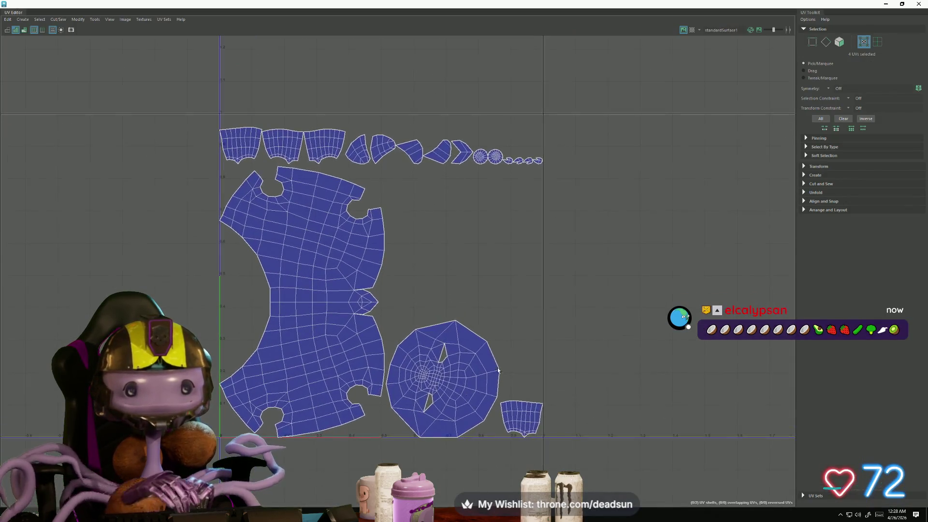
double_click(438, 387)
key(e)
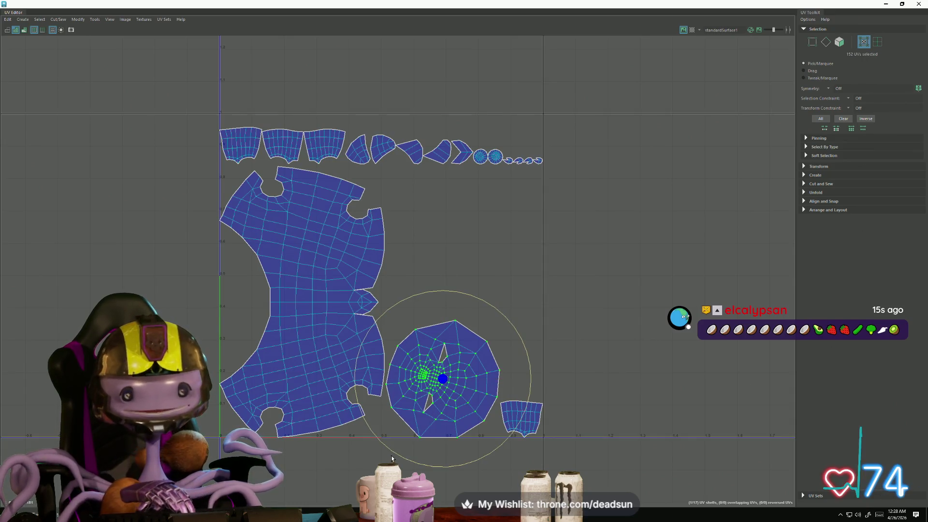
mouse_move(394, 455)
mouse_down()
mouse_move(462, 464)
mouse_move(520, 421)
mouse_move(516, 412)
mouse_up()
key(w)
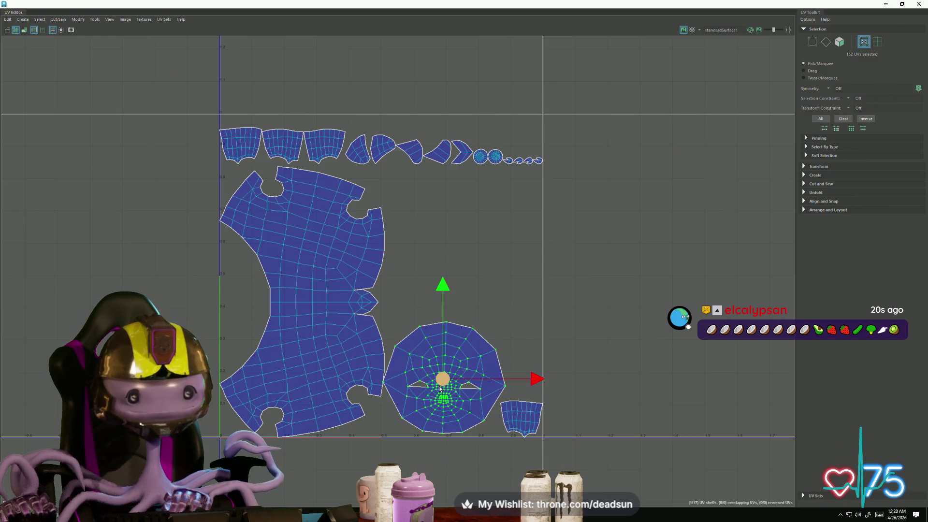
mouse_move(441, 382)
mouse_down()
mouse_move(599, 355)
mouse_move(612, 385)
mouse_up()
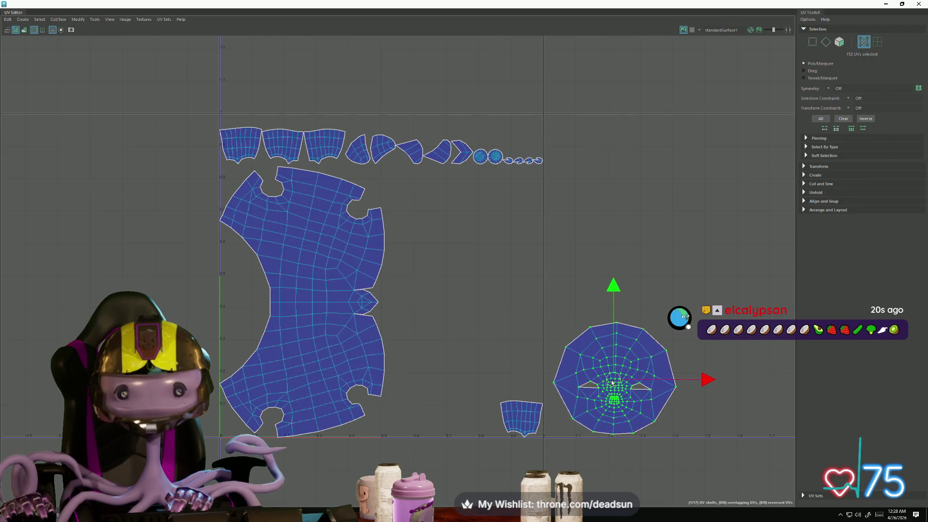
Rearrange three small shells into a row at the top left
click(510, 412)
mouse_move(510, 411)
mouse_down()
mouse_move(192, 158)
mouse_move(190, 146)
mouse_up()
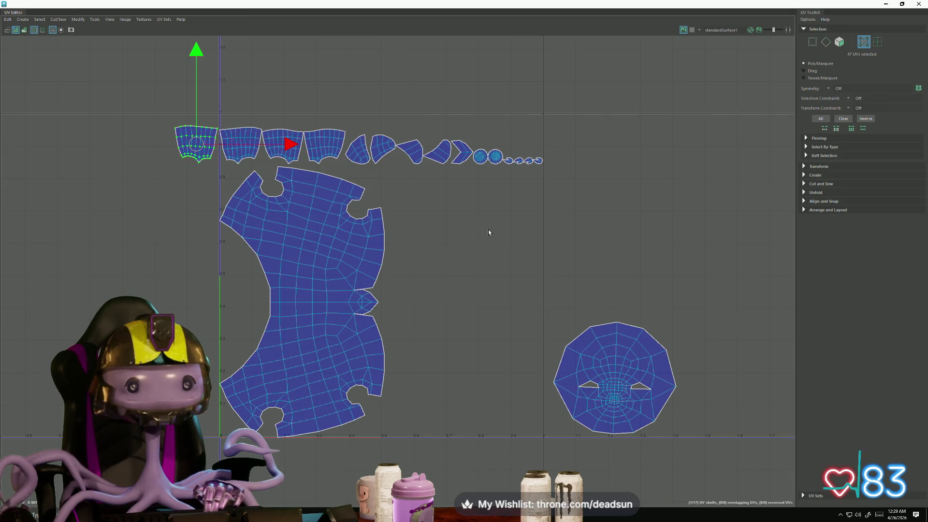
mouse_move(191, 147)
mouse_down()
mouse_move(217, 99)
mouse_move(241, 106)
mouse_up()
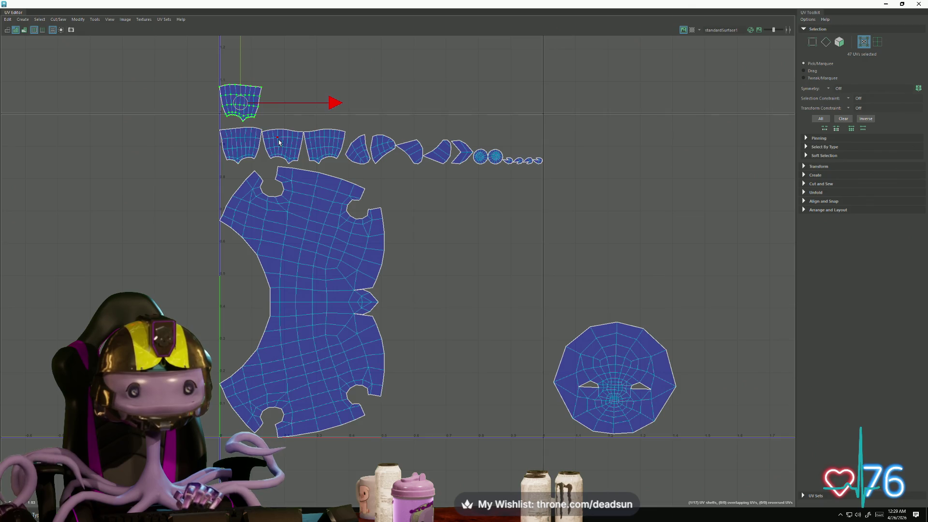
click(331, 140)
drag(323, 145, 287, 104)
click(284, 145)
drag(284, 145, 289, 145)
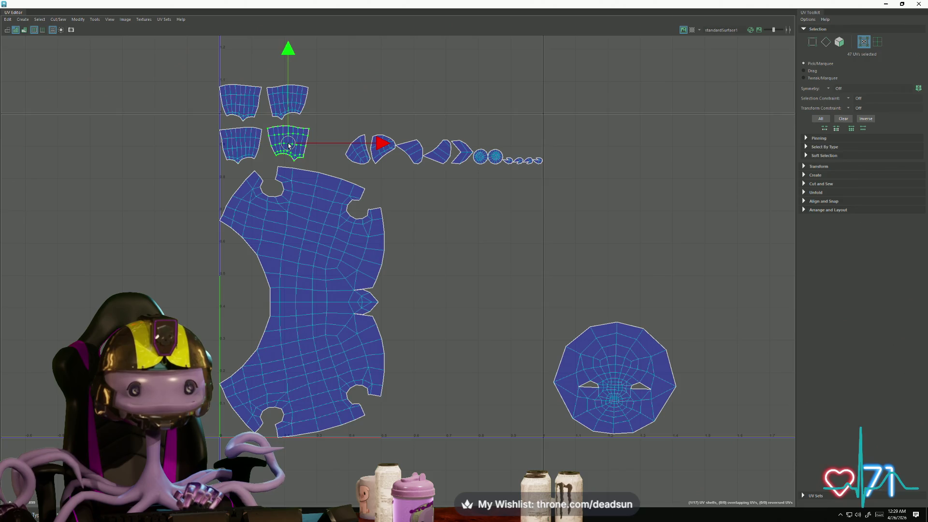
Move the wedge-shaped shell and the next small shell beside the top two rows
click(349, 153)
key(b)
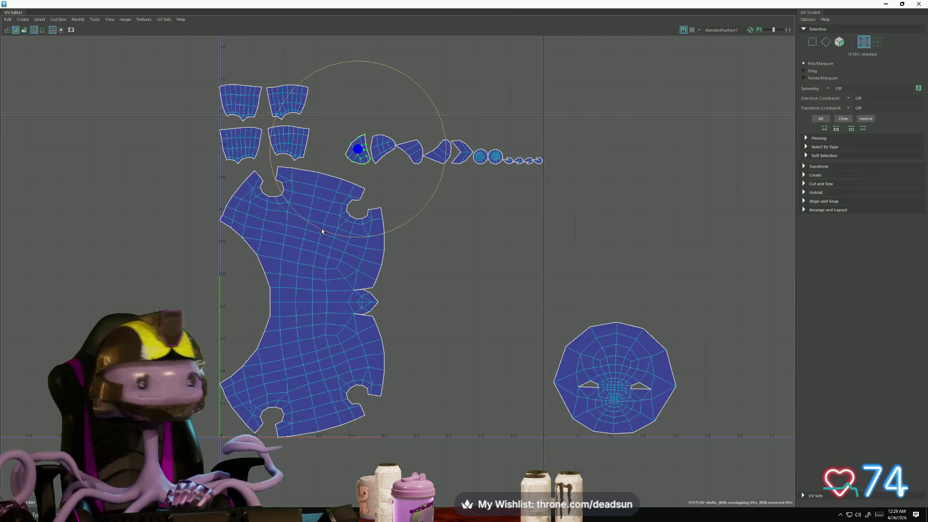
key(b)
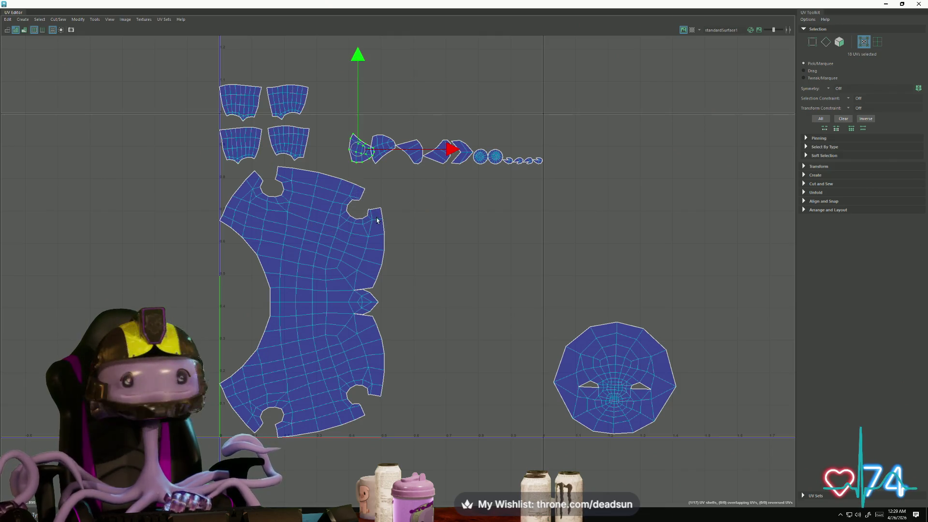
mouse_move(364, 155)
mouse_down()
mouse_move(337, 105)
mouse_move(319, 104)
mouse_up()
click(381, 151)
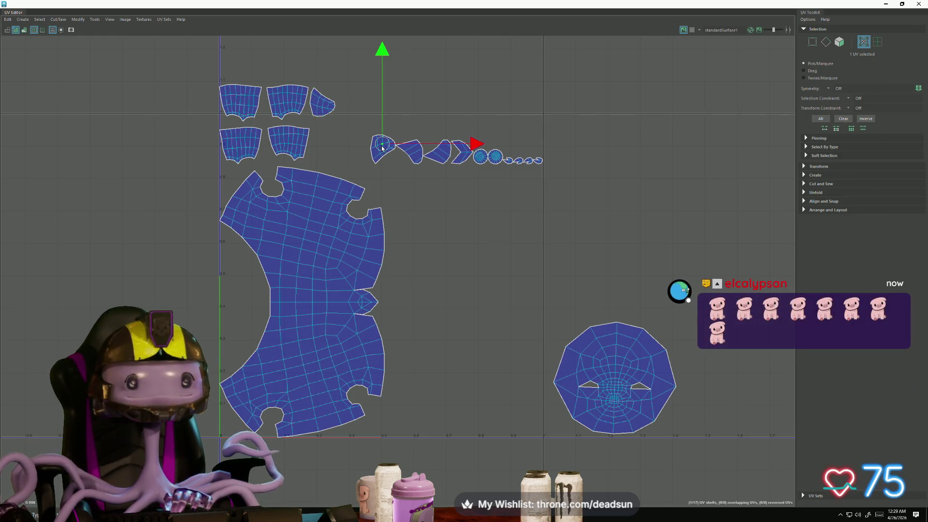
drag(381, 151, 324, 134)
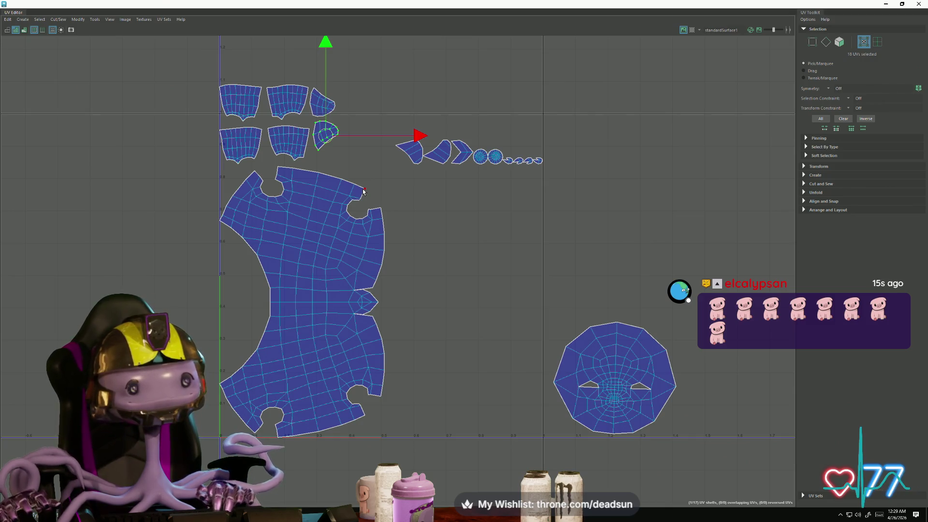
Rotate two more small shells into the top row, and drop the arrow-shaped shell into free space below
click(405, 161)
key(e)
mouse_move(391, 242)
mouse_down()
mouse_move(472, 207)
mouse_move(479, 193)
mouse_up()
key(w)
mouse_move(407, 149)
mouse_down()
mouse_move(352, 87)
mouse_move(348, 102)
mouse_up()
click(424, 161)
key(e)
drag(439, 242, 337, 198)
key(w)
drag(436, 160, 350, 138)
click(462, 153)
mouse_move(462, 154)
mouse_down()
mouse_move(430, 179)
mouse_move(395, 298)
mouse_move(385, 303)
mouse_up()
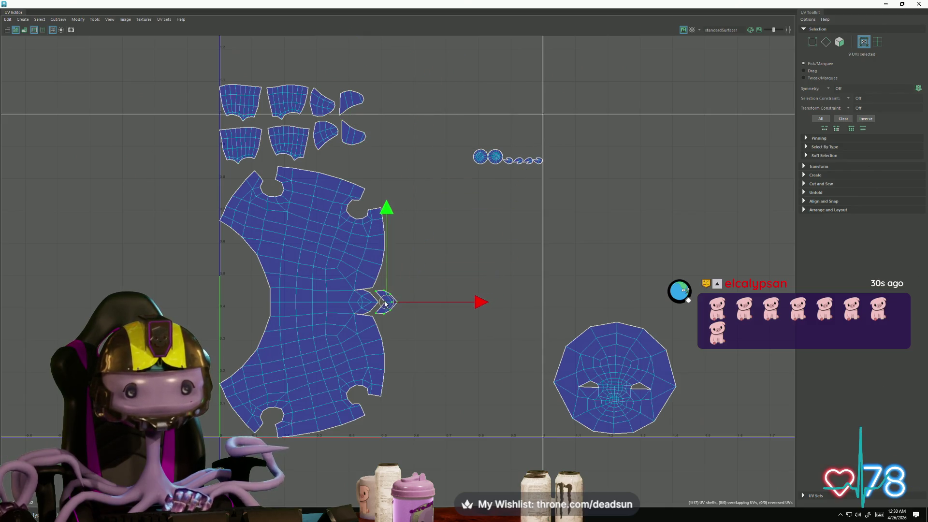
Enlarge the two round UV shells and separate them slightly
click(480, 156)
shift+click(495, 155)
key(e)
key(r)
mouse_move(490, 157)
mouse_down()
mouse_move(578, 141)
mouse_move(428, 127)
mouse_move(396, 102)
mouse_up()
key(w)
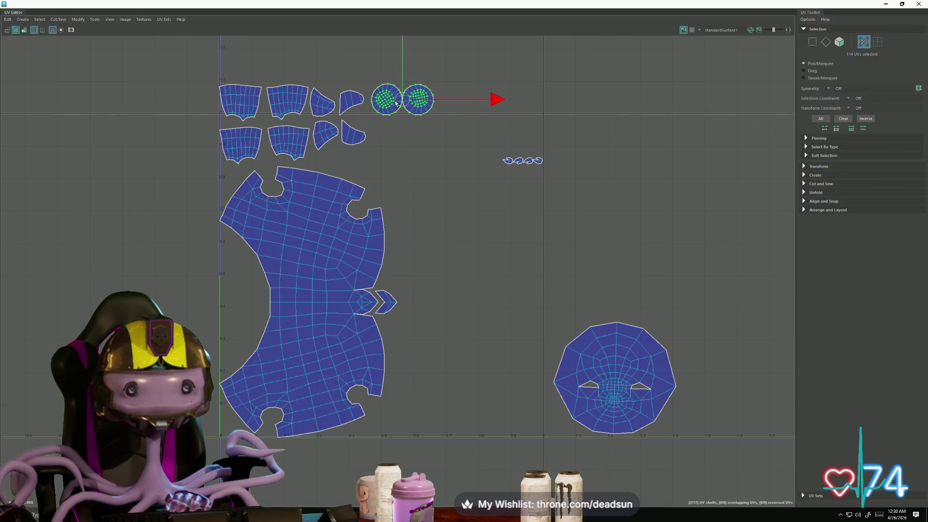
click(429, 118)
drag(504, 103, 512, 106)
Enlarge the four small pointed shells and place them below the round shells
key(r)
mouse_move(489, 149)
mouse_down()
mouse_move(547, 167)
mouse_move(556, 152)
mouse_move(624, 119)
mouse_move(652, 76)
mouse_up()
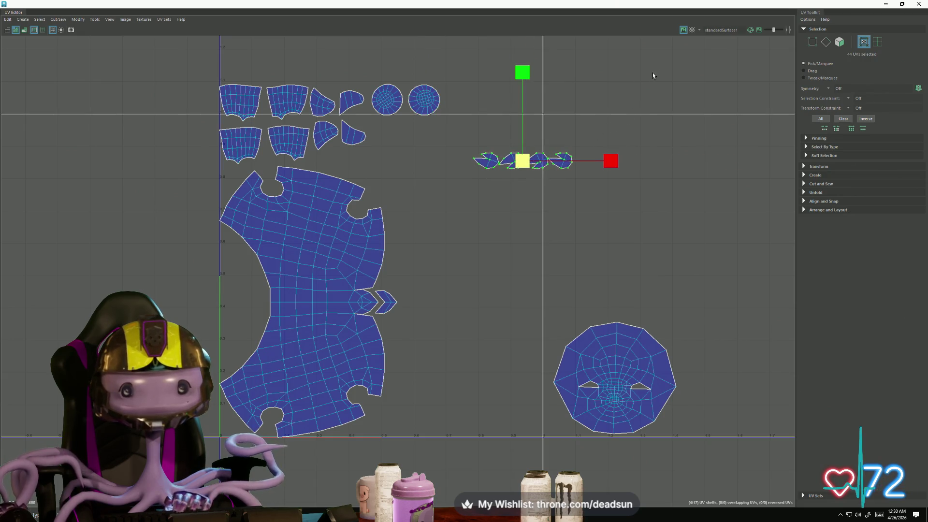
key(w)
mouse_move(518, 158)
mouse_down()
mouse_move(438, 133)
mouse_move(490, 144)
mouse_move(436, 159)
mouse_move(405, 139)
mouse_move(416, 154)
mouse_move(372, 169)
mouse_up()
scroll(410, 133, up, 2)
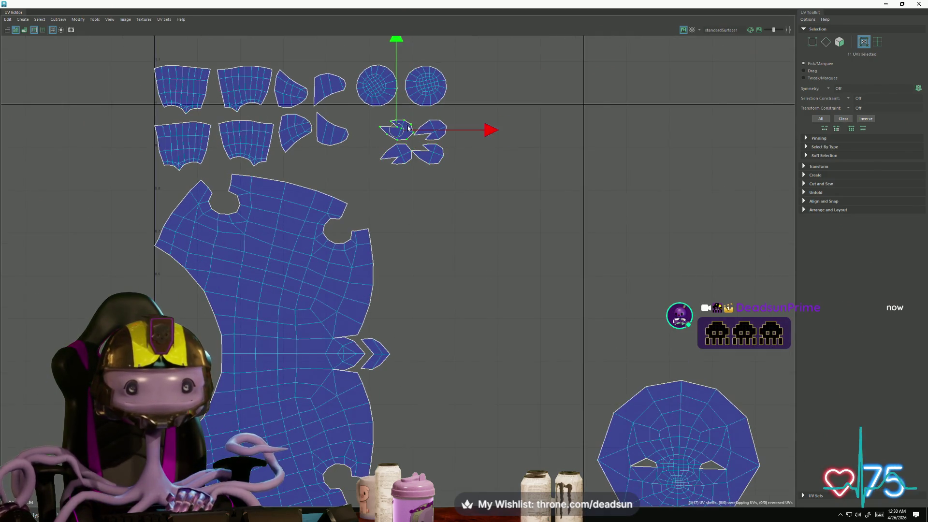
Group the small shells on the left with the face shell below, then enlarge them together
drag(487, 142, 485, 144)
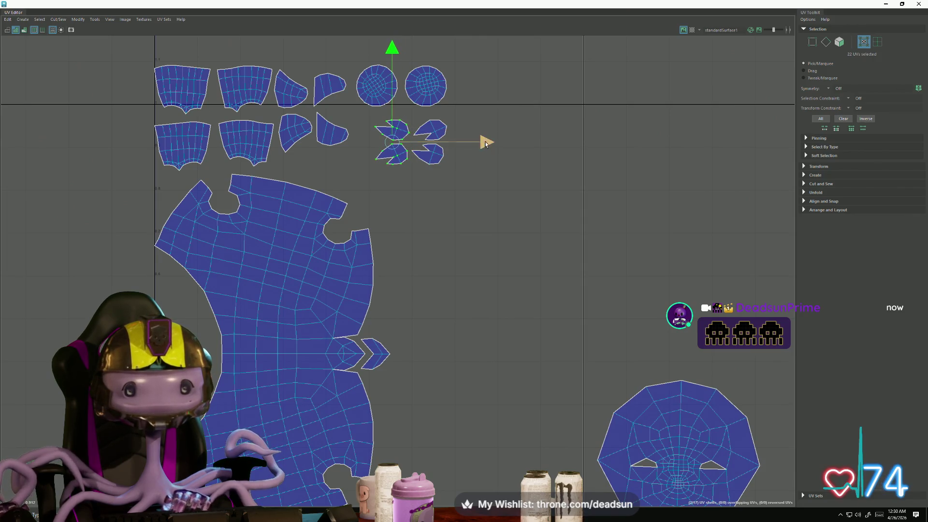
scroll(514, 256, down, 2)
click(596, 345)
mouse_move(603, 351)
mouse_down()
mouse_move(474, 357)
mouse_move(470, 366)
mouse_move(127, 324)
mouse_up()
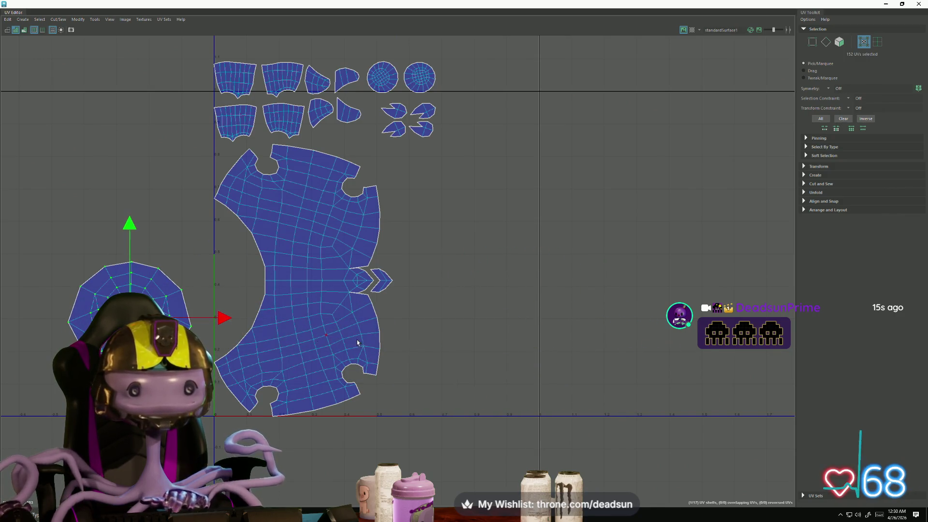
scroll(216, 211, down, 4)
drag(301, 136, 512, 399)
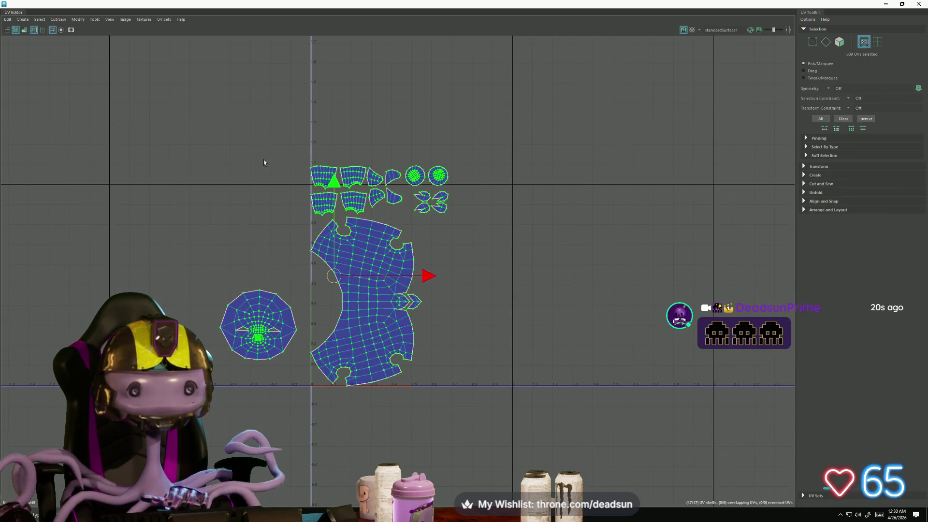
drag(470, 234, 503, 220)
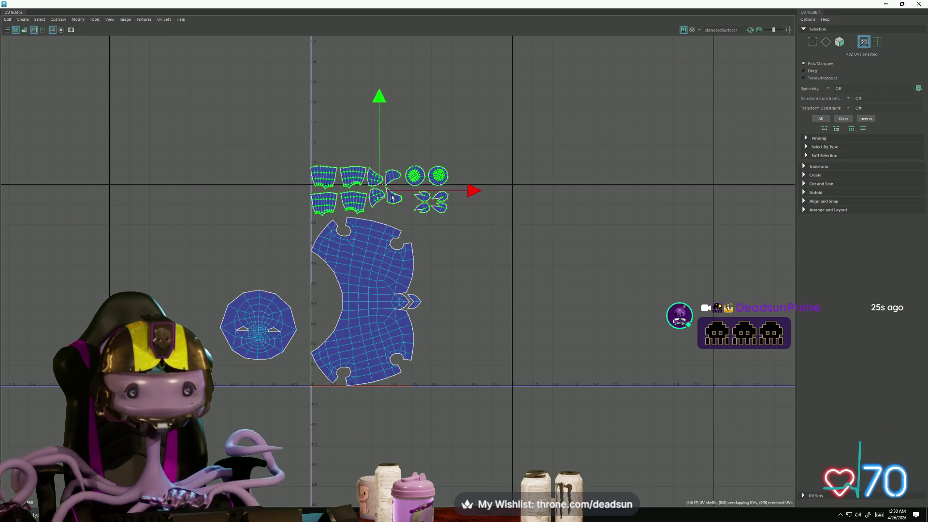
mouse_move(381, 189)
mouse_down()
mouse_move(174, 199)
mouse_move(154, 210)
mouse_up()
click(246, 312)
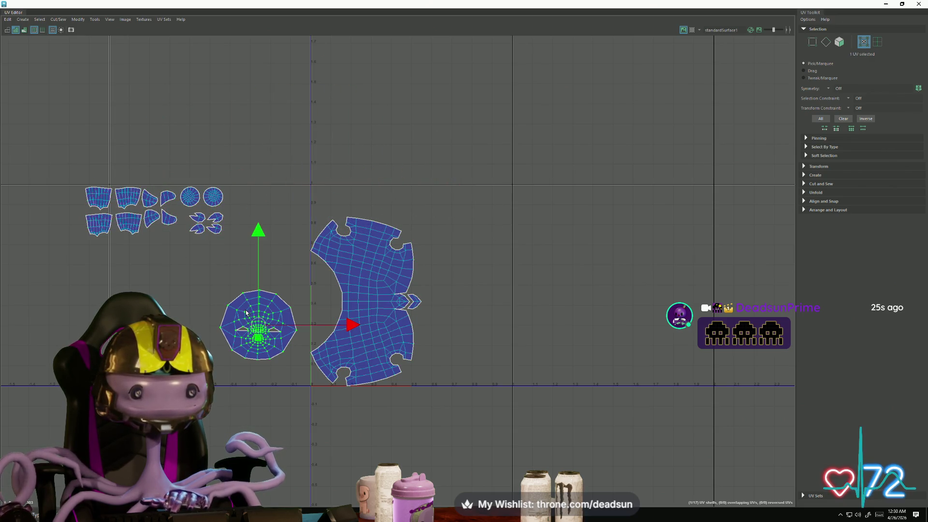
mouse_move(260, 326)
mouse_down()
mouse_move(136, 276)
mouse_move(480, 430)
mouse_up()
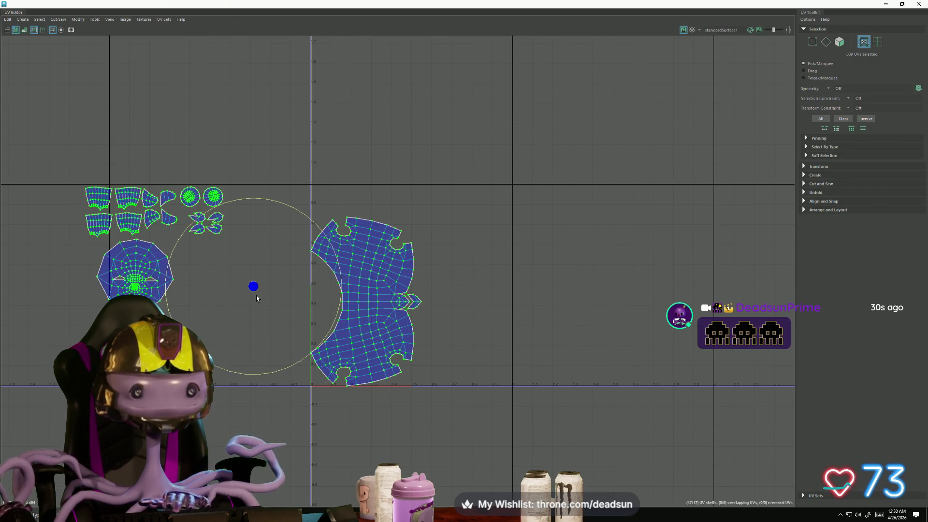
key(r)
drag(254, 286, 280, 289)
Rotate the large shell and chevron shell about 40 degrees and shift them up-right
click(291, 347)
double_click(395, 339)
shift+double_click(458, 314)
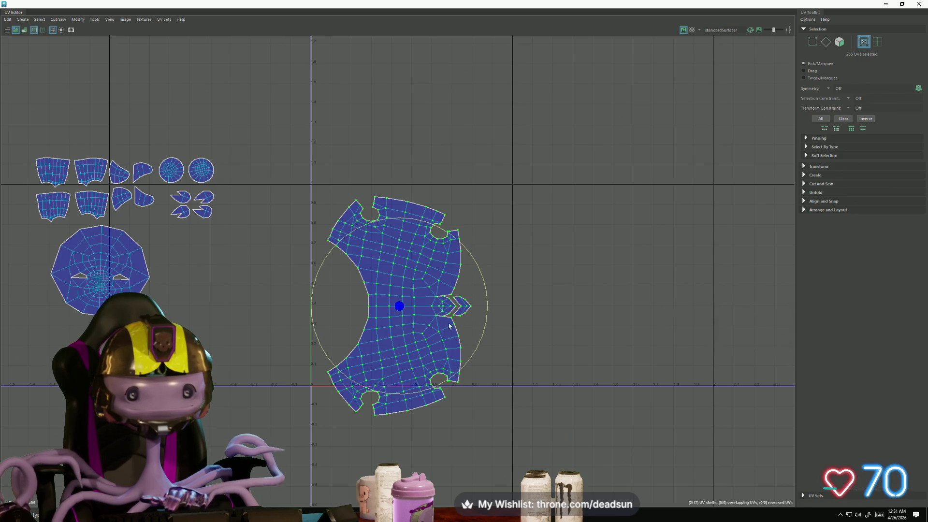
drag(375, 389, 437, 384)
key(w)
drag(401, 308, 418, 282)
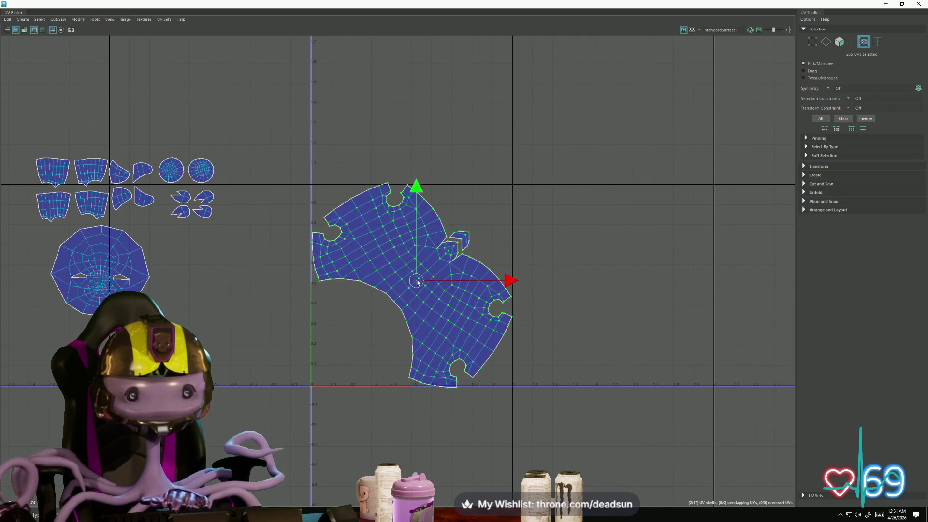
Select every UV shell and shrink them all uniformly
drag(64, 168, 572, 431)
key(r)
drag(282, 277, 282, 277)
key(w)
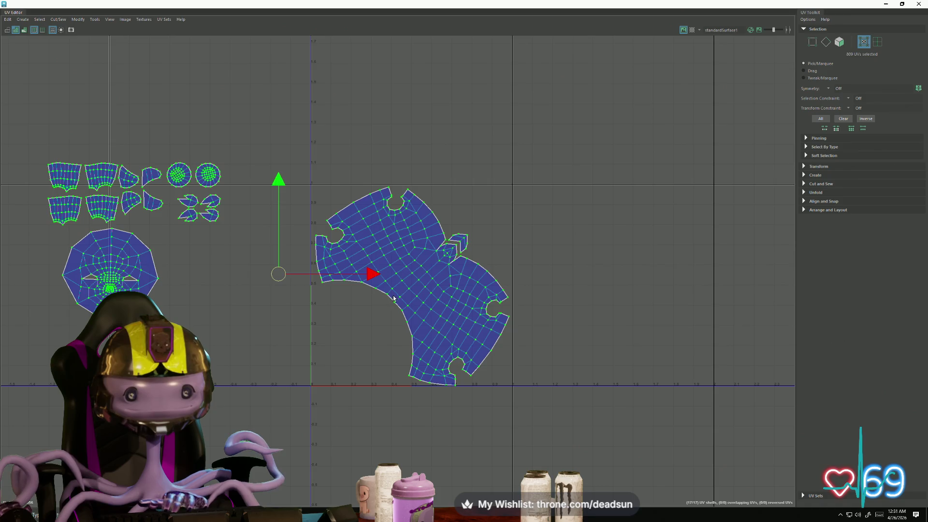
Rotate the large shell a little further
click(393, 298)
key(e)
drag(378, 367, 380, 367)
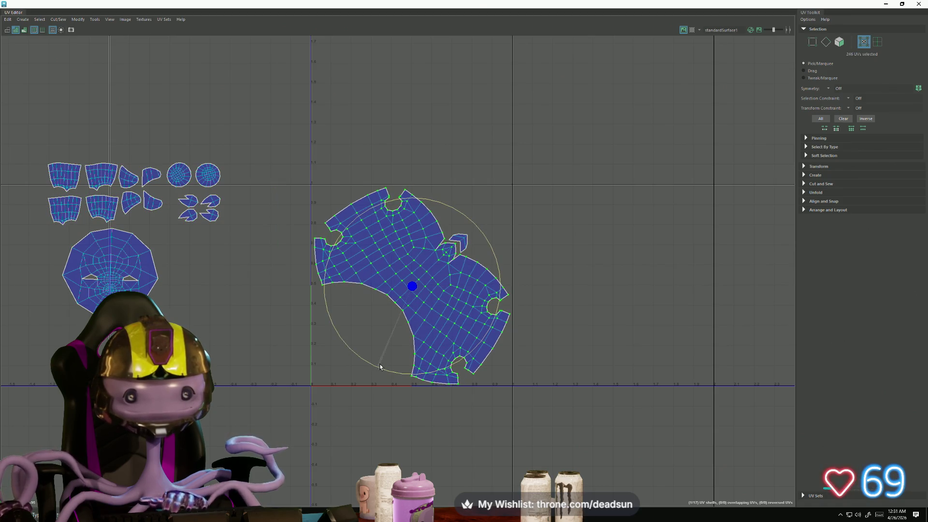
Move the round face shell below the large shell near the origin and shrink it slightly
scroll(387, 366, up, 3)
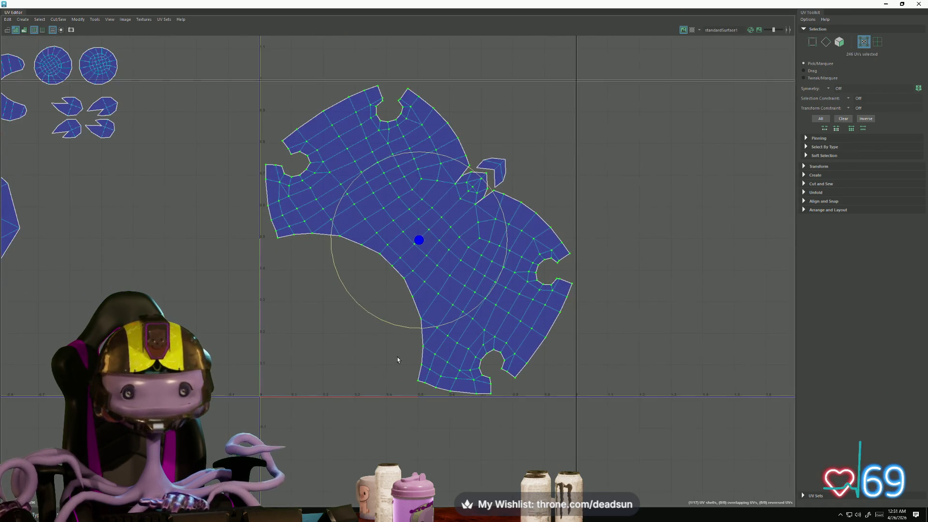
scroll(438, 366, down, 2)
alt+middle_drag(242, 345, 344, 341)
click(162, 261)
key(w)
drag(174, 263, 470, 328)
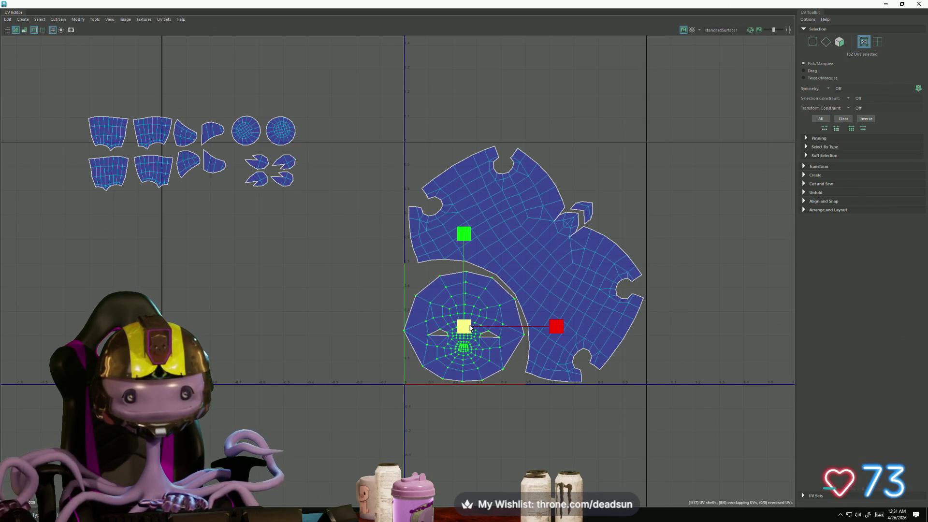
key(r)
drag(464, 326, 462, 326)
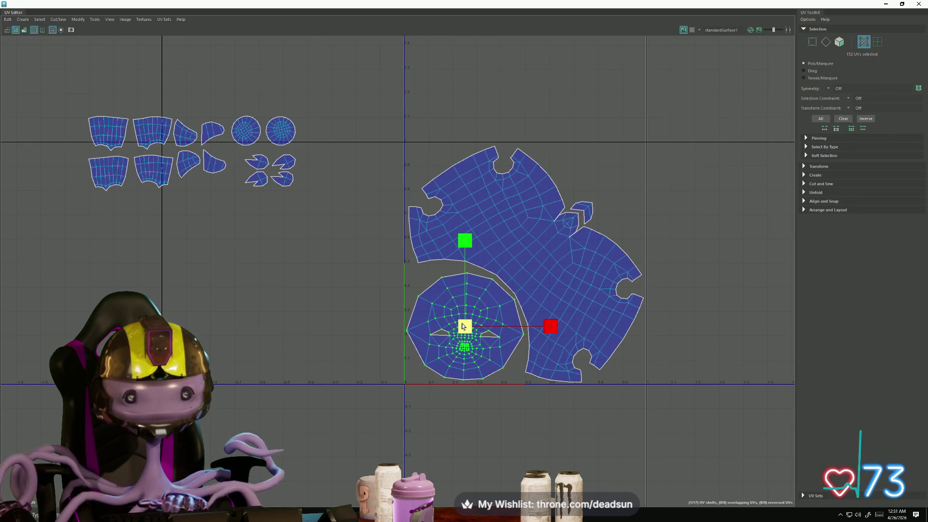
Move the four rectangular shells beside the large shell
alt+middle_drag(286, 209, 296, 265)
click(138, 225)
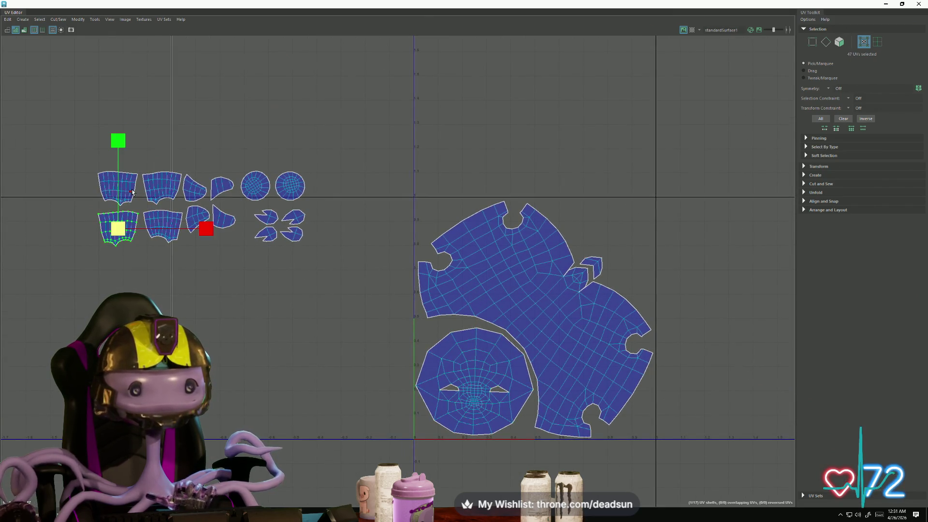
shift+click(132, 192)
shift+click(169, 186)
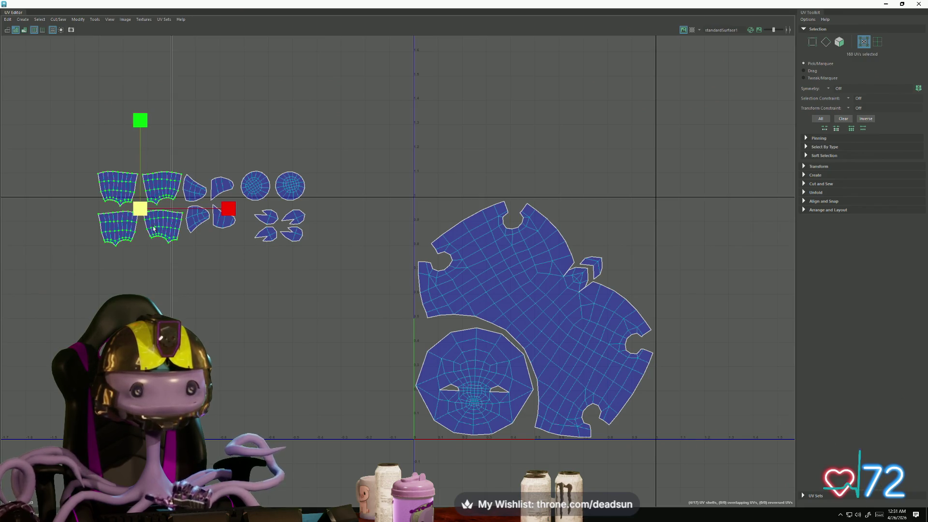
mouse_move(143, 212)
mouse_down()
mouse_move(614, 239)
mouse_move(605, 243)
mouse_move(611, 232)
mouse_up()
scroll(613, 239, up, 3)
key(w)
Fit the small shell below up into the gap, rotating it slightly
click(592, 285)
mouse_move(583, 285)
mouse_down()
mouse_move(638, 328)
mouse_move(503, 217)
mouse_move(537, 199)
mouse_up()
key(e)
drag(503, 285, 526, 288)
key(w)
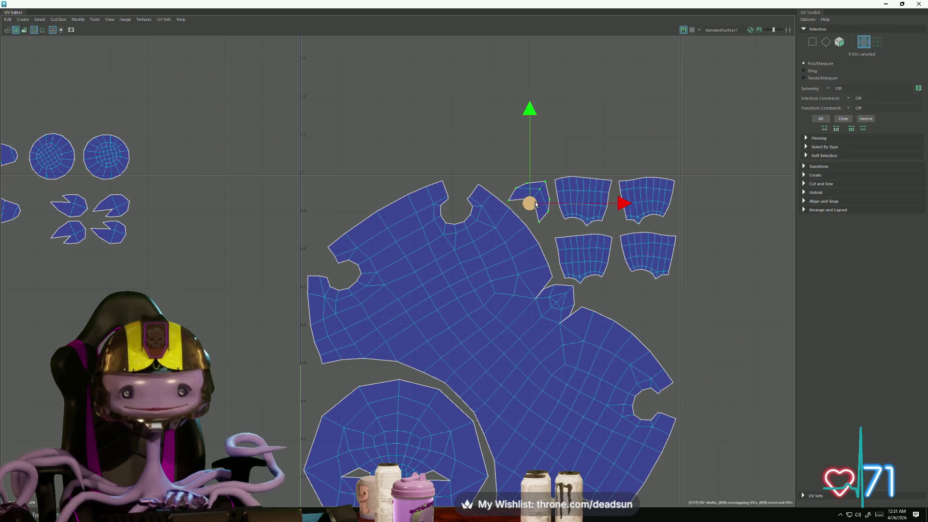
drag(537, 200, 542, 253)
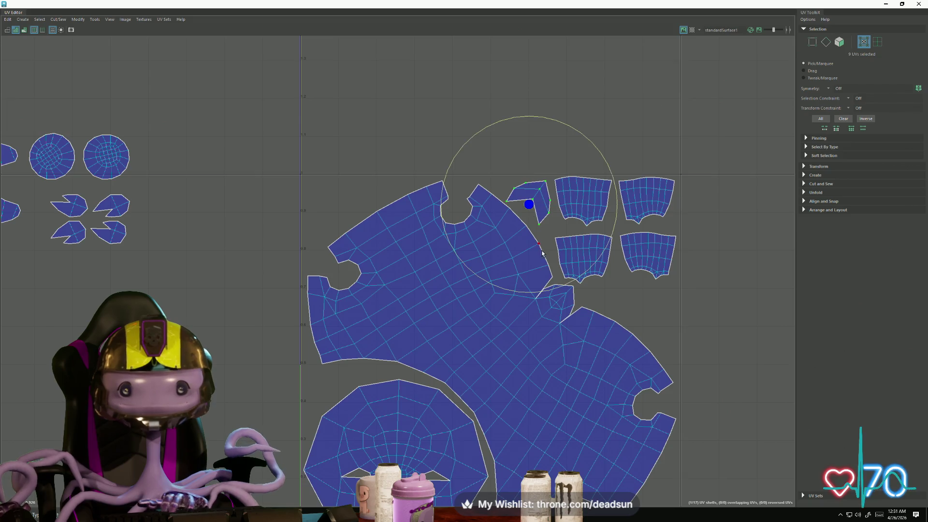
Place the two round shells above the large shell and the four pointed shells to its right
key(a)
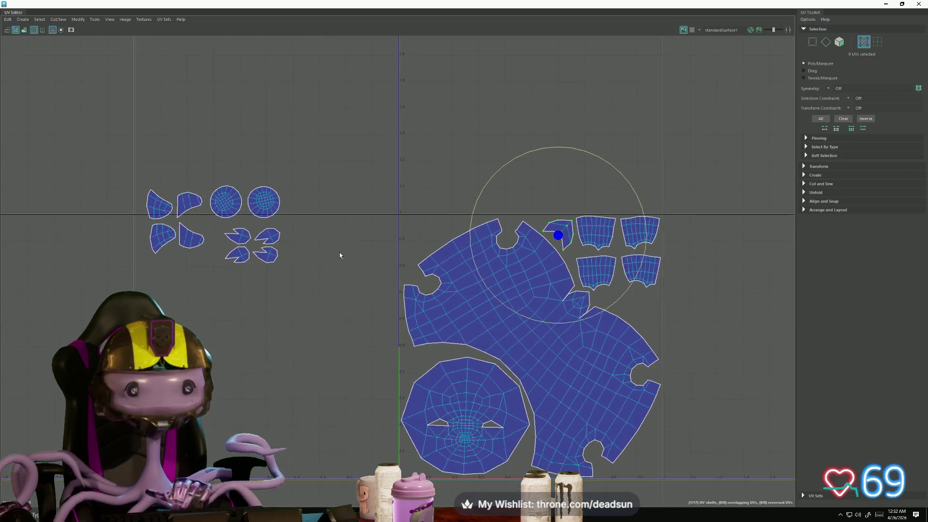
double_click(225, 198)
shift+click(274, 201)
key(w)
drag(226, 213, 442, 202)
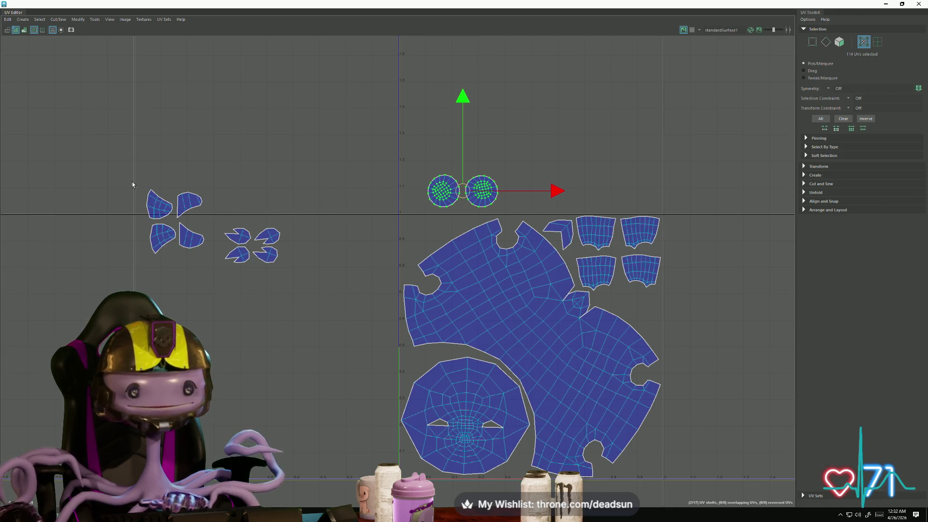
drag(209, 256, 198, 252)
mouse_move(178, 222)
mouse_down()
mouse_move(514, 304)
mouse_move(629, 324)
mouse_move(685, 318)
mouse_up()
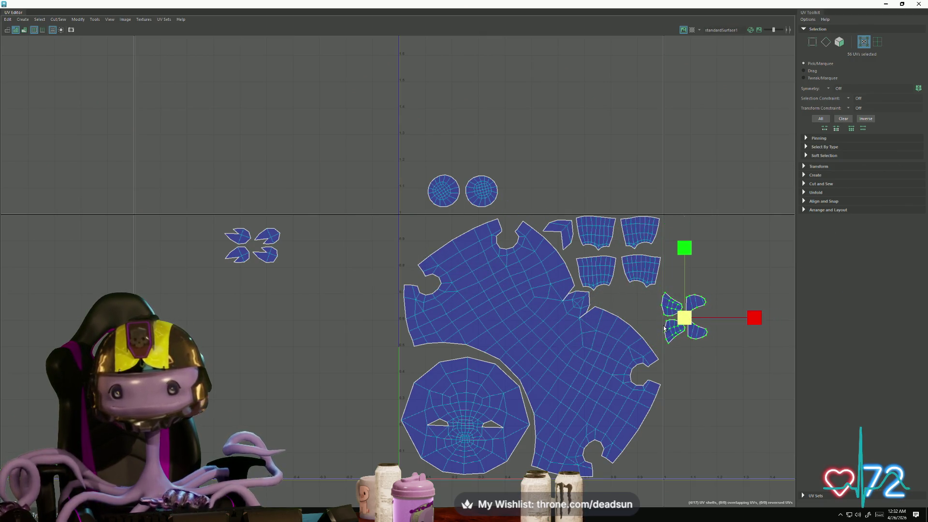
Select the two left pointed shells and restore the UV Editor to a smaller window
click(667, 312)
shift+click(672, 333)
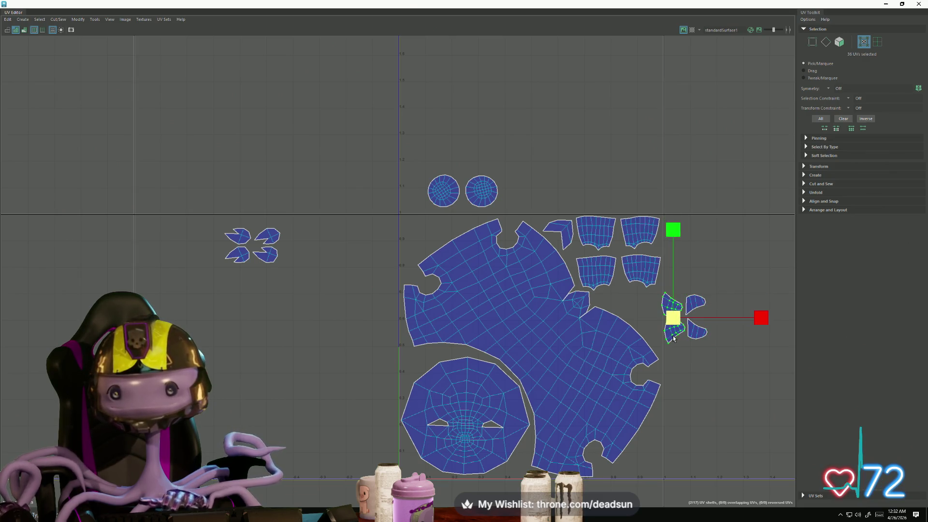
key(e)
mouse_move(336, 4)
mouse_down()
mouse_move(435, 84)
mouse_move(339, 70)
mouse_move(339, 123)
mouse_up()
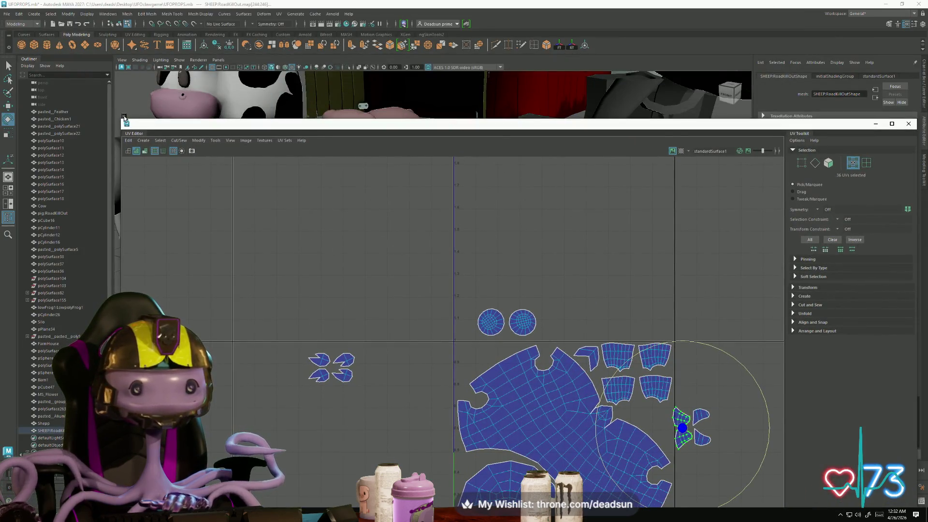
Resize the UV Editor to reveal the 3D sheep and frame the selected shells
drag(118, 120, 552, 257)
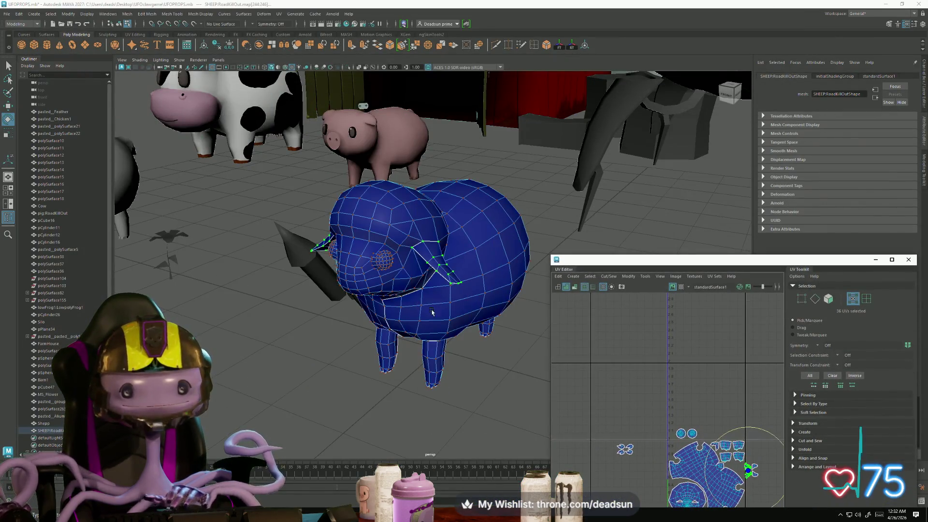
key(f)
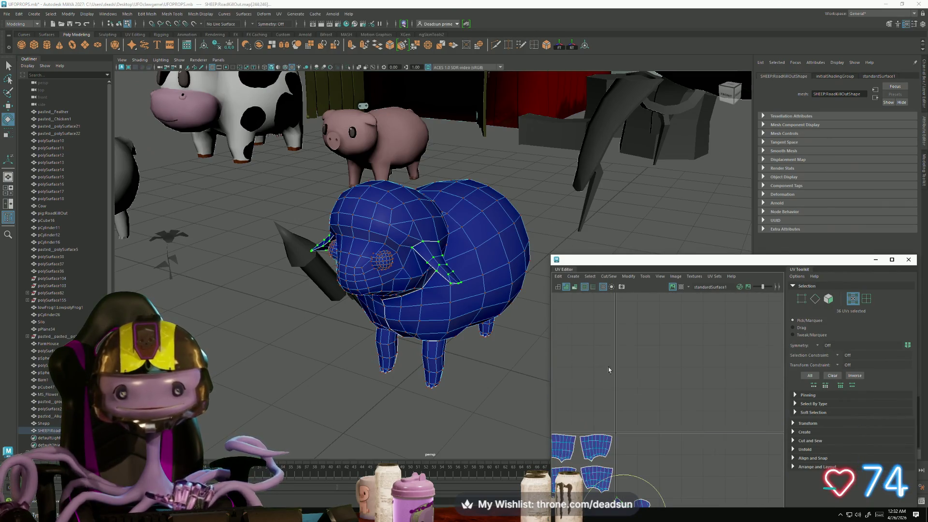
scroll(666, 419, up, 3)
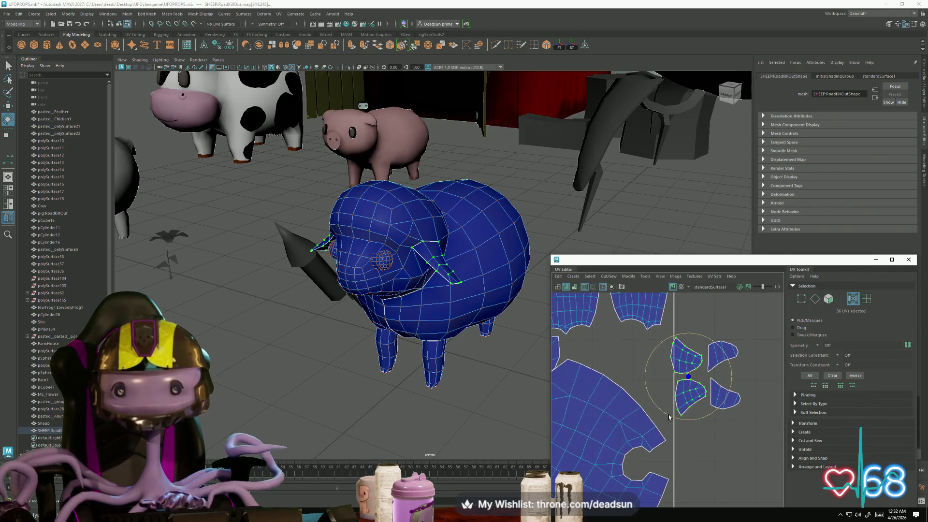
Rotate the two pointed shells and move them beside the large shell
drag(667, 418, 710, 419)
key(r)
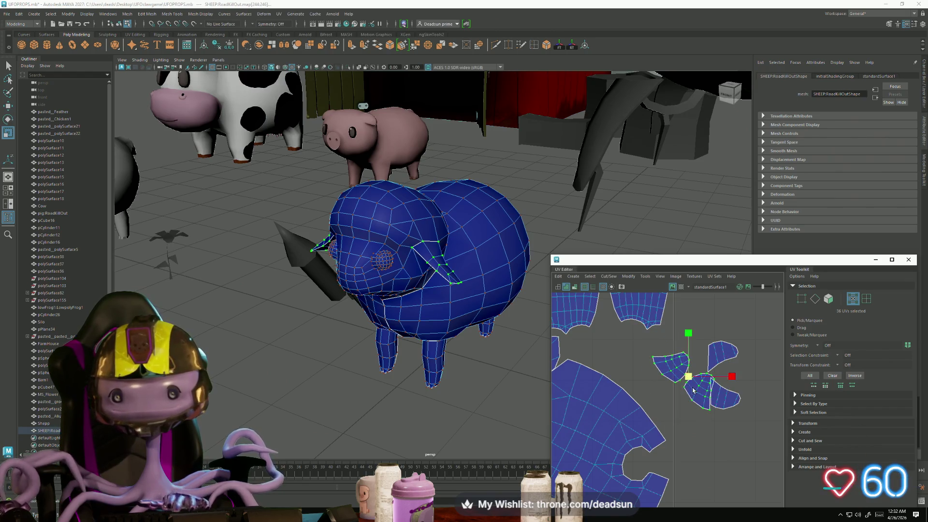
key(w)
mouse_move(703, 380)
mouse_down()
mouse_move(635, 368)
mouse_move(630, 411)
mouse_move(619, 405)
mouse_up()
key(e)
key(w)
drag(631, 369, 624, 360)
scroll(696, 376, down, 3)
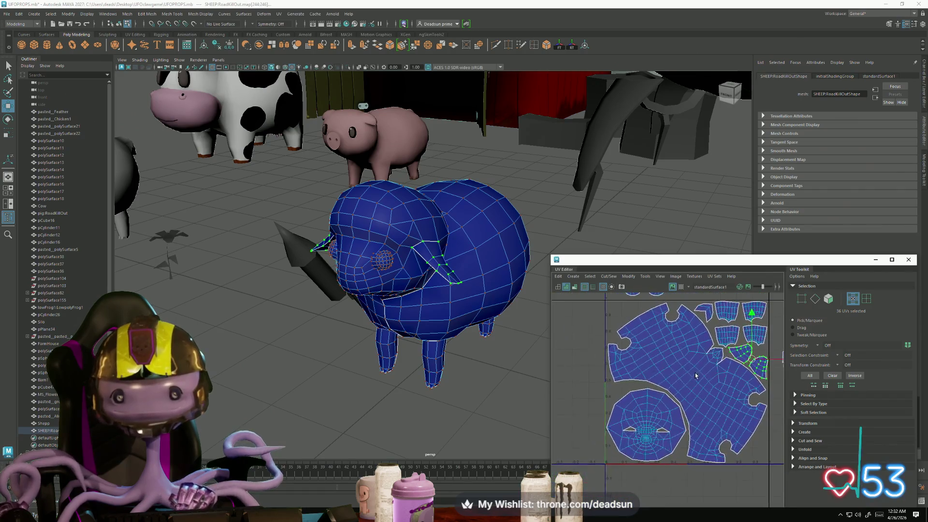
Rotate the small shells at the right and frame them in the view
alt+middle_drag(696, 376, 636, 403)
mouse_move(719, 376)
mouse_down()
mouse_move(746, 400)
mouse_move(691, 489)
mouse_up()
key(e)
drag(681, 447, 702, 376)
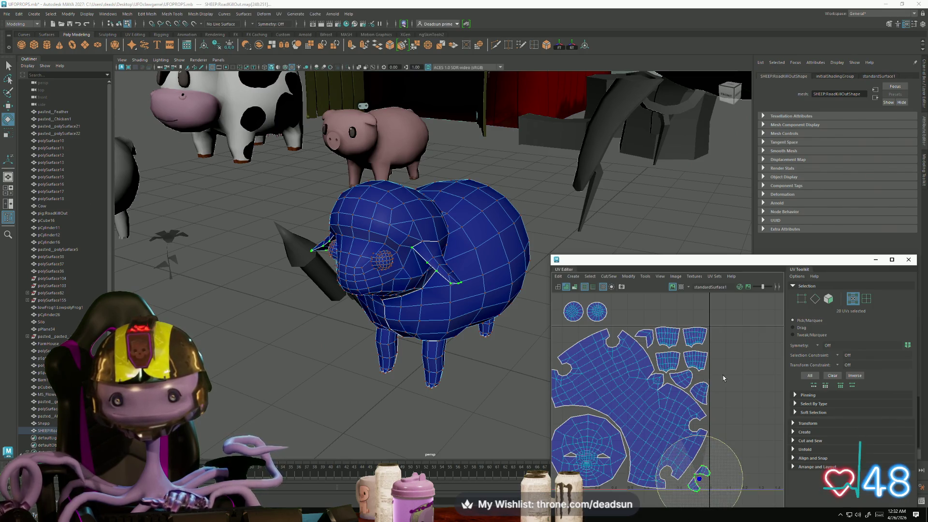
key(f)
scroll(696, 366, up, 2)
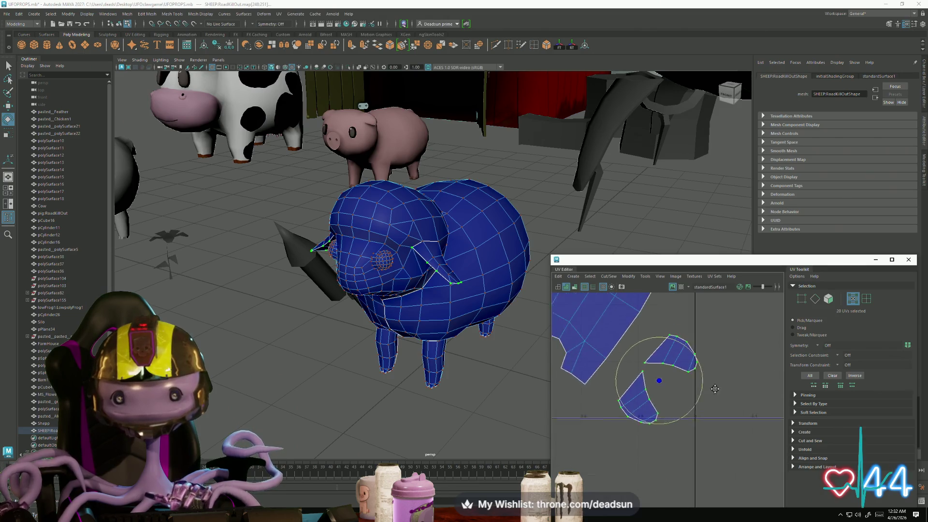
Nudge one small shell, then move both small shells down and left toward the large shell
click(697, 320)
key(w)
drag(697, 320, 700, 331)
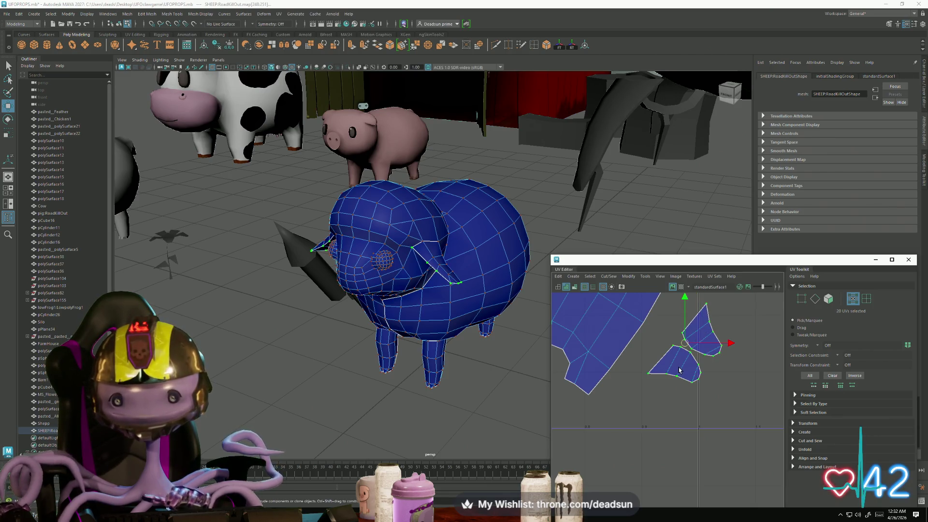
mouse_move(684, 344)
mouse_down()
mouse_move(638, 380)
mouse_move(635, 364)
mouse_up()
key(r)
key(w)
key(r)
key(w)
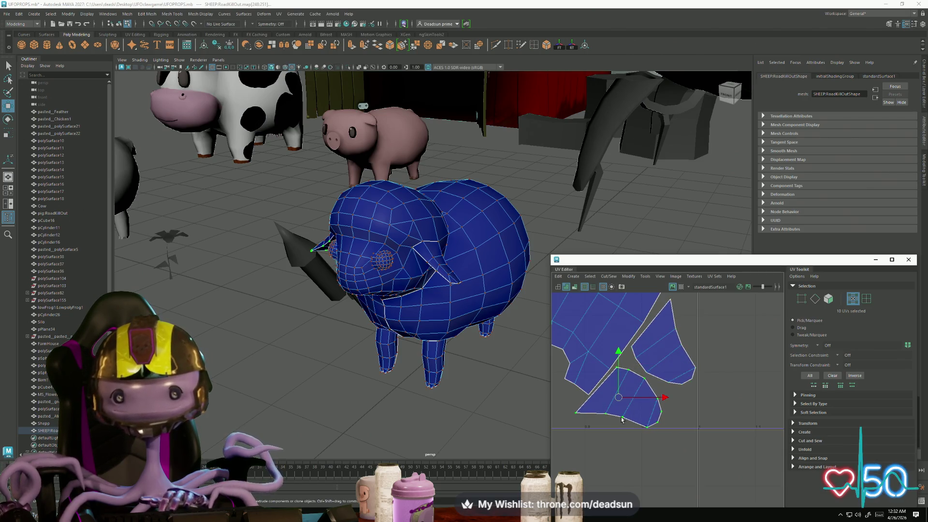
Rotate the lower small shell to a new angle and shift it slightly right
click(636, 396)
key(e)
drag(624, 441, 613, 444)
key(w)
drag(619, 396, 627, 400)
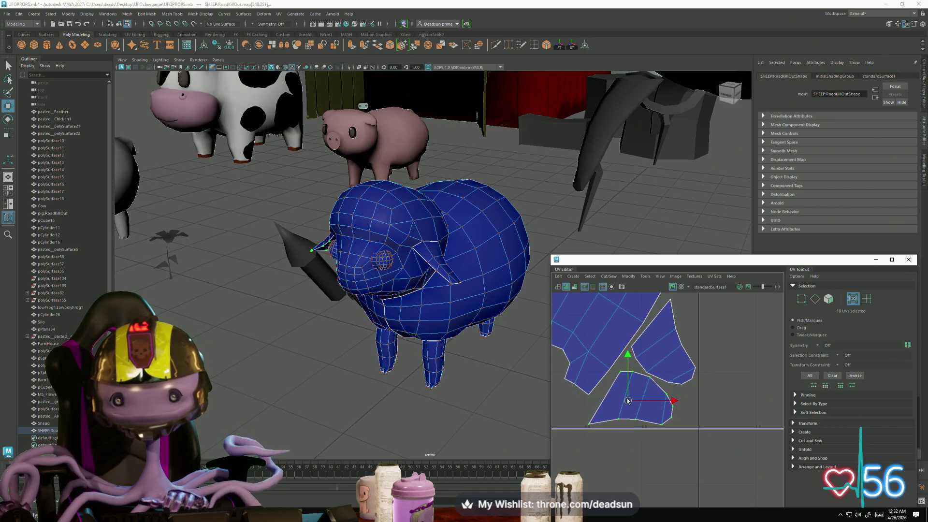
Rotate the upper-right small shell slightly and move it up and right
click(662, 359)
key(e)
drag(686, 372, 680, 378)
key(w)
mouse_move(663, 344)
mouse_down()
mouse_move(677, 336)
mouse_move(670, 348)
mouse_up()
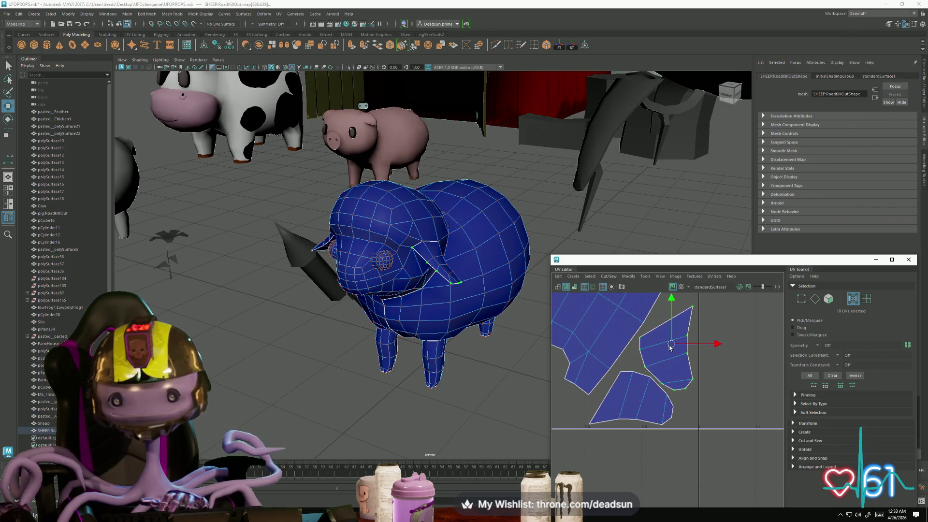
Enlarge both small shells slightly
mouse_move(659, 398)
alt+middle_down()
mouse_move(647, 411)
mouse_move(724, 409)
alt+middle_up()
scroll(651, 405, down, 2)
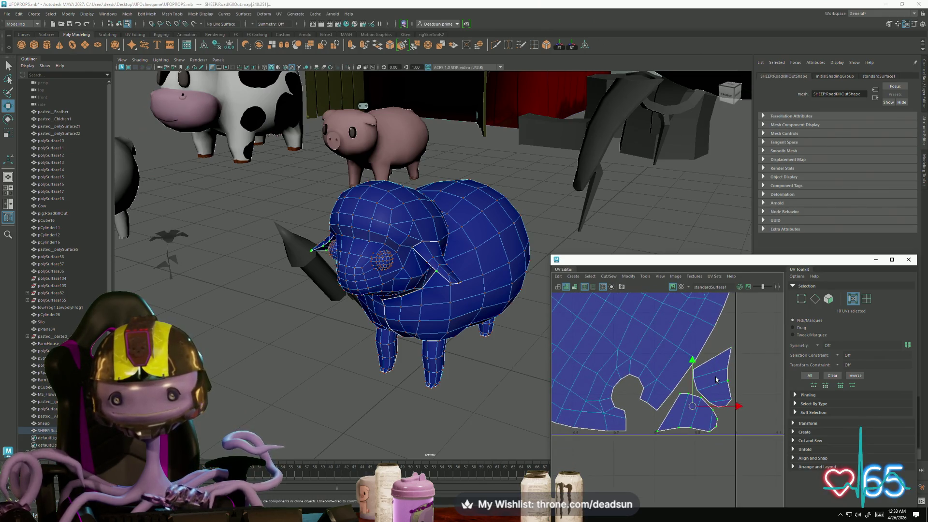
key(r)
drag(701, 393, 678, 420)
click(679, 418)
key(w)
Shrink the two small shells slightly so they fit snugly
click(715, 376)
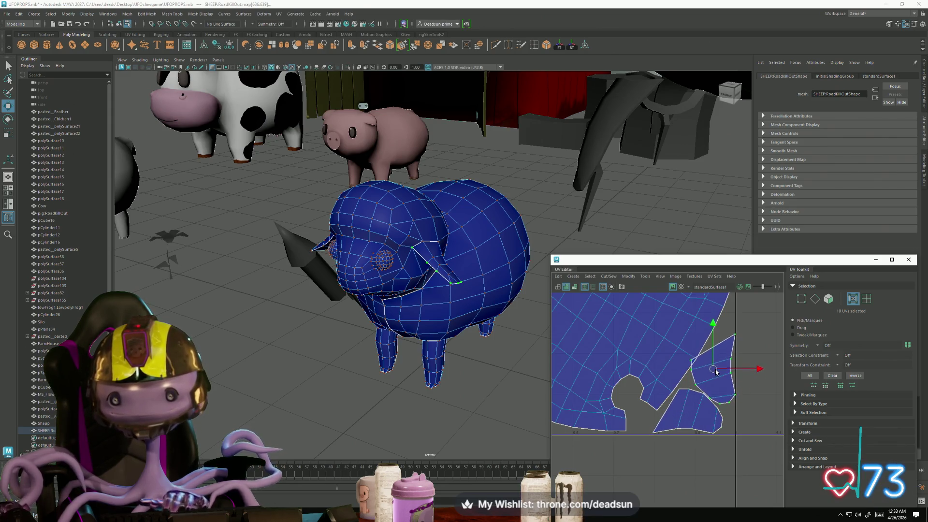
scroll(633, 374, down, 3)
scroll(634, 374, up, 3)
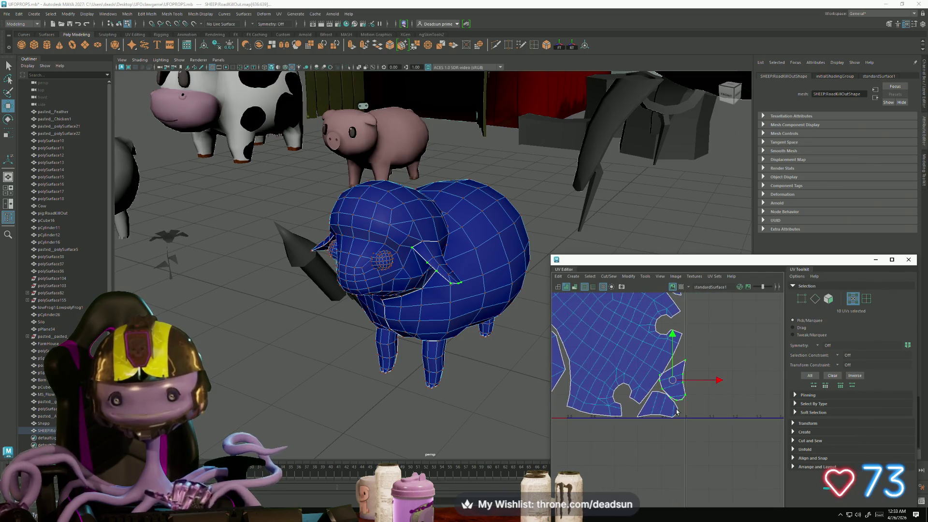
key(e)
key(r)
drag(675, 364, 699, 351)
key(w)
Nudge the upper-right small shell up and left
click(697, 352)
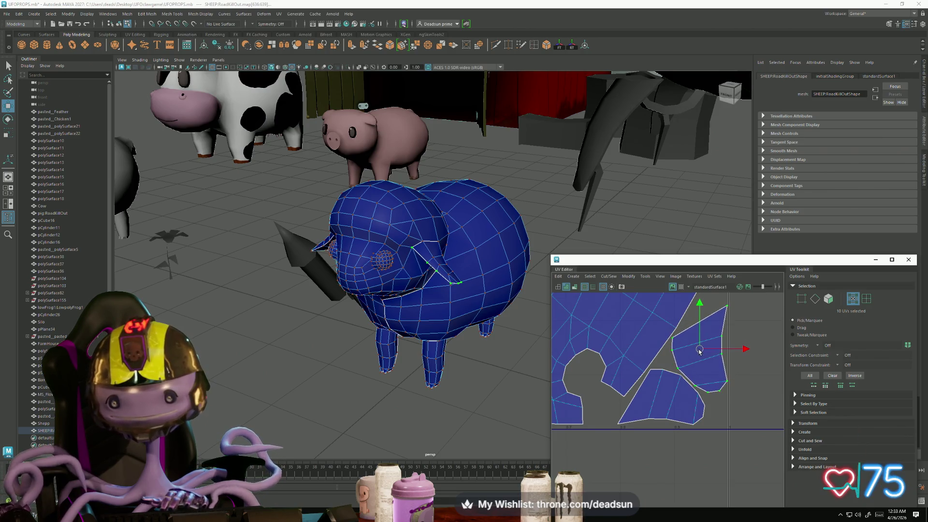
scroll(699, 352, up, 3)
scroll(727, 366, down, 3)
key(e)
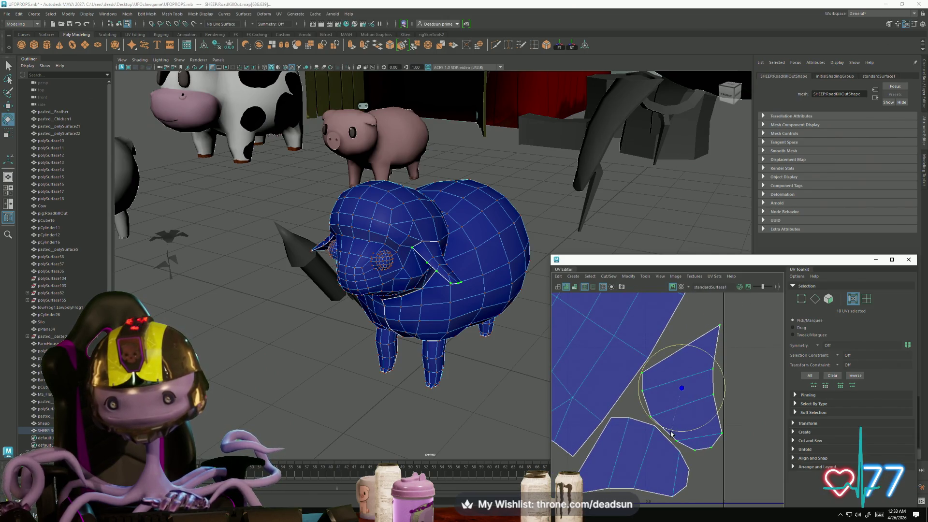
alt+middle_drag(684, 434, 707, 407)
click(663, 425)
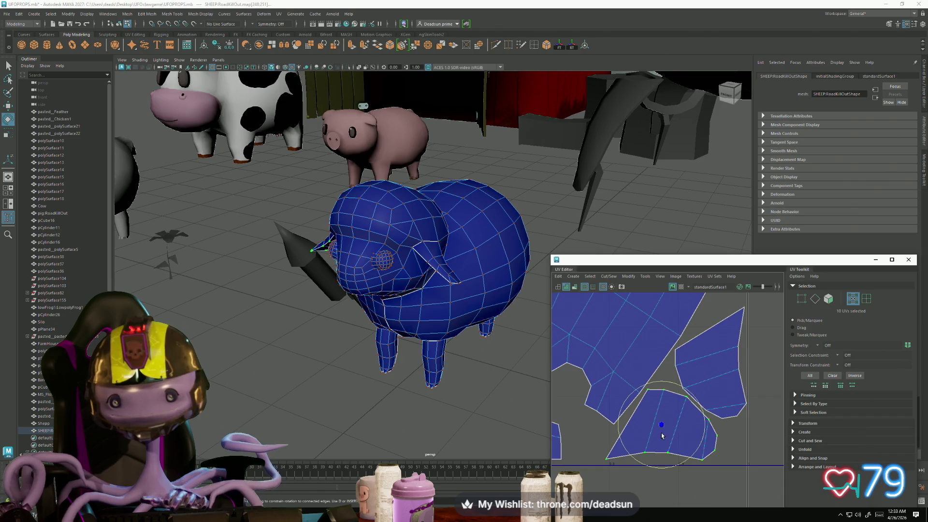
key(w)
click(708, 385)
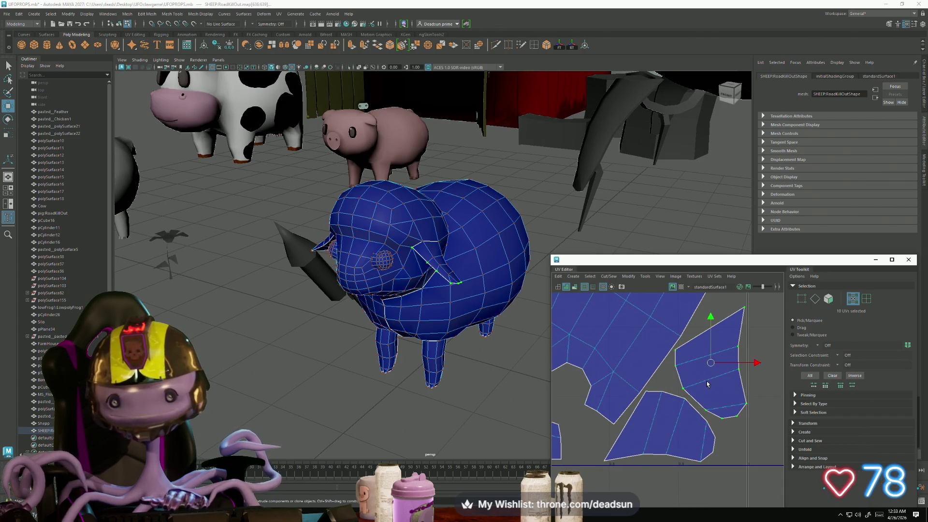
drag(713, 367, 712, 367)
Rotate the upper-right shell slightly and shift it down into place
key(e)
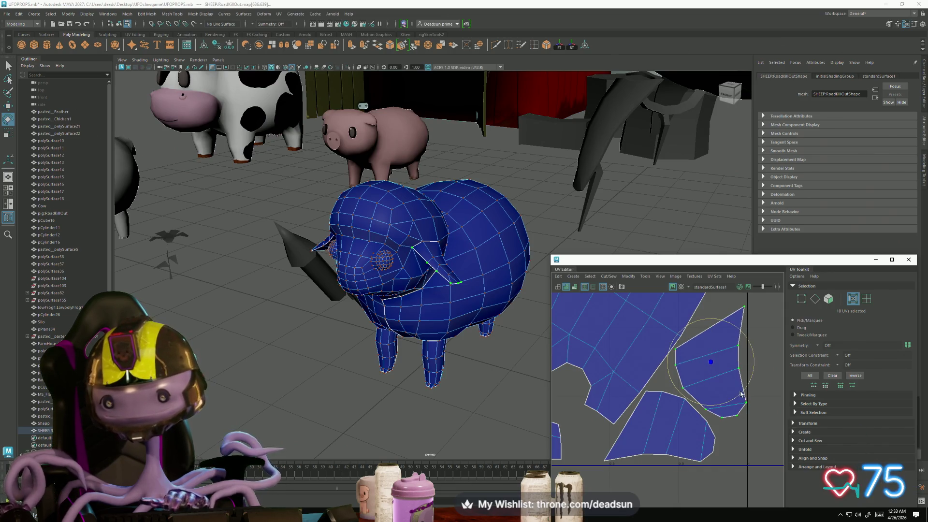
drag(742, 394, 740, 397)
key(w)
drag(714, 368, 711, 372)
Select the four foot shells and move them right and down toward the face shell
scroll(609, 365, down, 5)
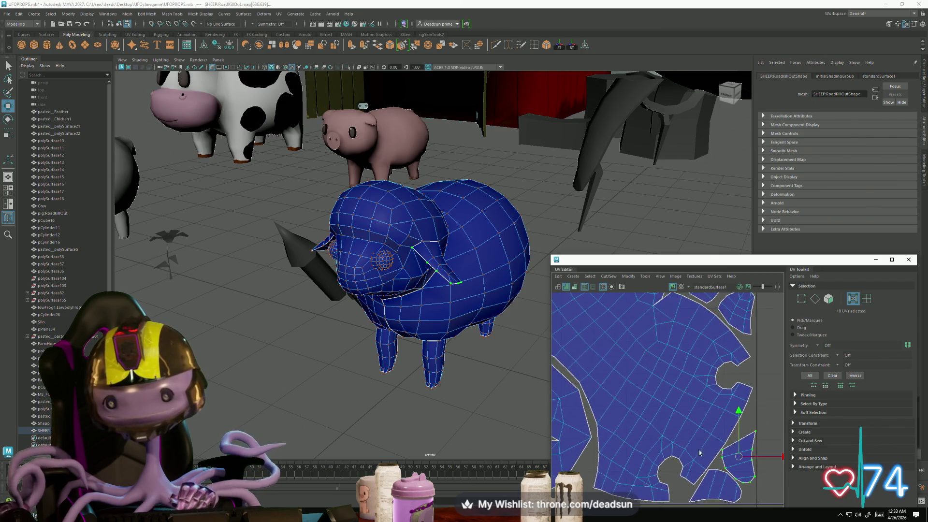
alt+middle_drag(627, 375, 717, 364)
drag(605, 333, 682, 395)
drag(640, 361, 740, 438)
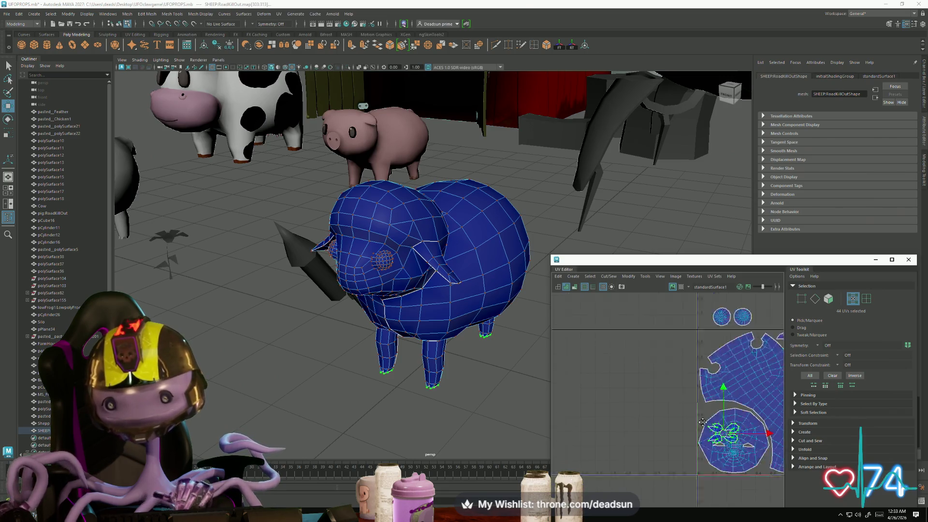
Drag the four foot shells around the face shell's lower edge and rotate them
scroll(725, 426, up, 3)
alt+middle_drag(677, 425, 654, 358)
mouse_move(654, 356)
mouse_down()
mouse_move(750, 429)
mouse_move(630, 427)
mouse_up()
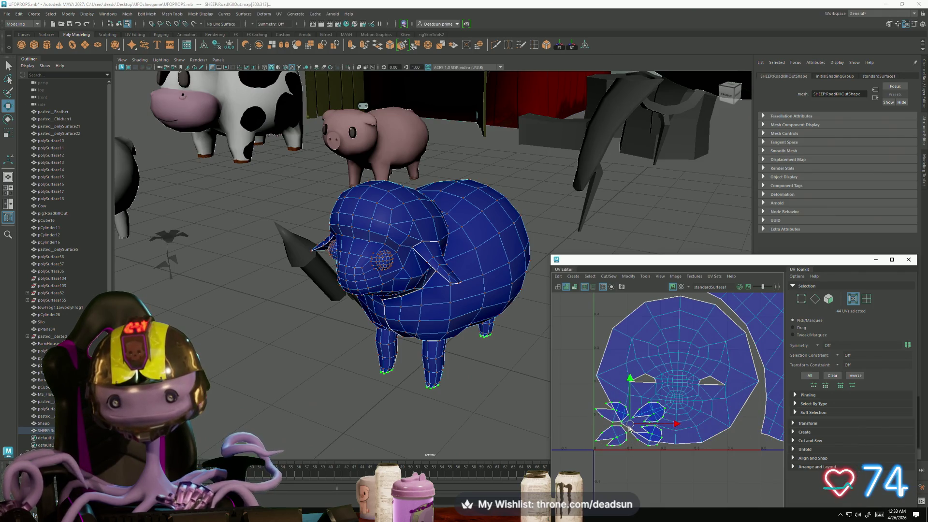
drag(630, 424, 726, 426)
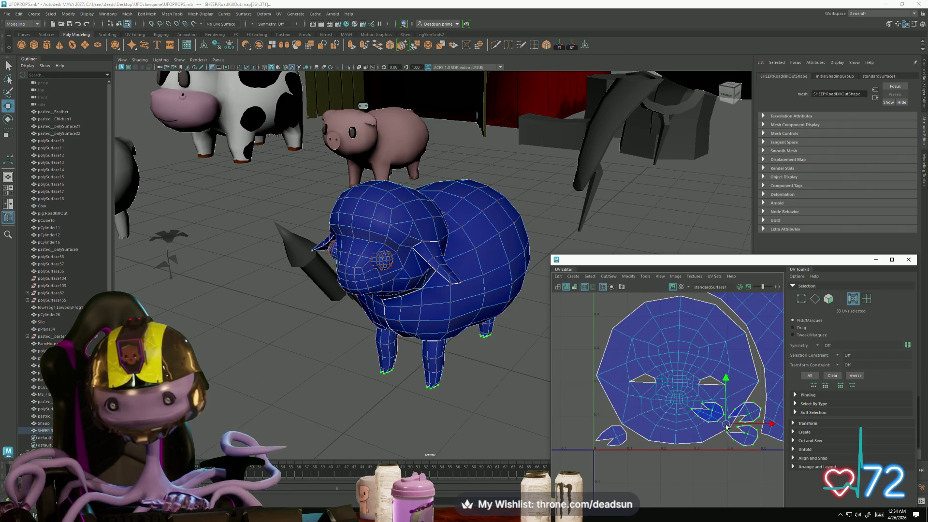
key(e)
mouse_move(706, 464)
mouse_down()
mouse_move(730, 461)
mouse_move(724, 436)
mouse_up()
key(w)
Place two of the foot shells at the face shell's upper left
ctrl+click(742, 447)
alt+middle_drag(743, 448, 726, 496)
mouse_move(700, 468)
mouse_down()
mouse_move(603, 356)
mouse_move(612, 349)
mouse_up()
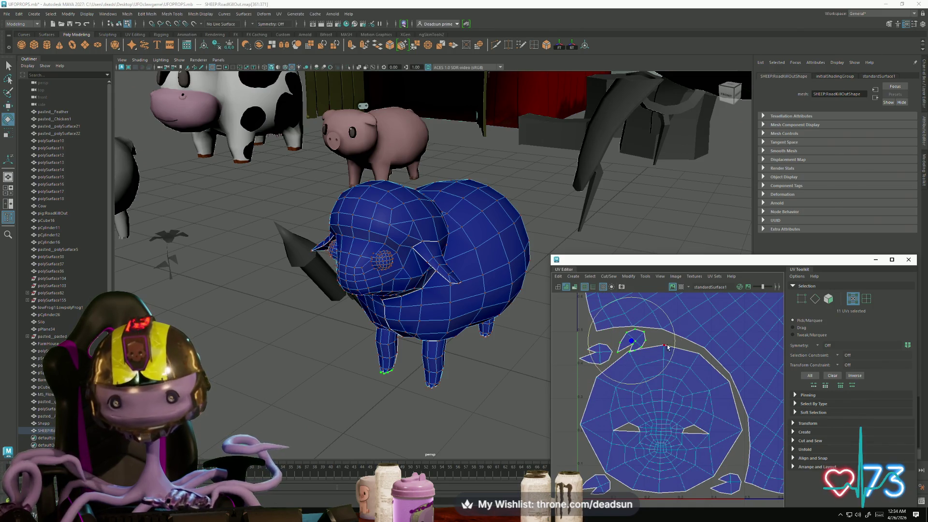
Rotate and reposition the right foot shell, turning it upright to fit its gap
click(634, 341)
drag(633, 344, 627, 340)
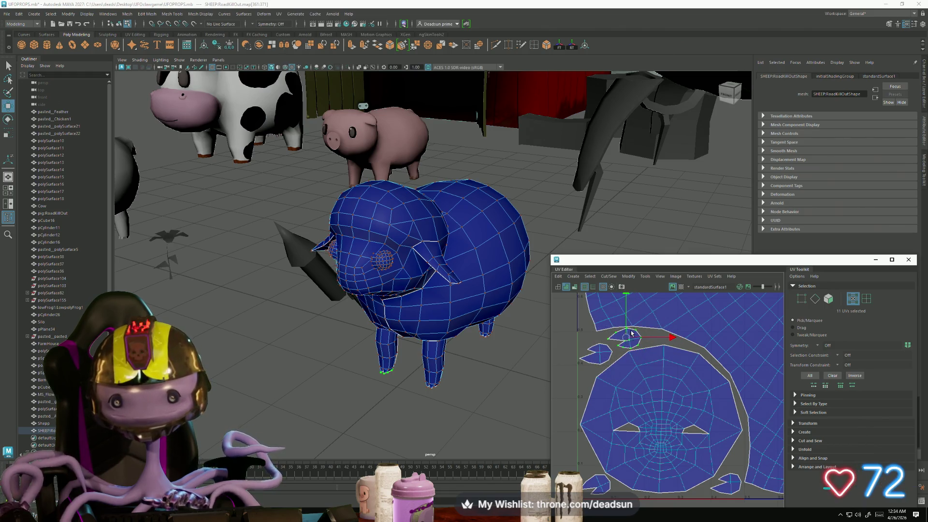
scroll(632, 334, up, 5)
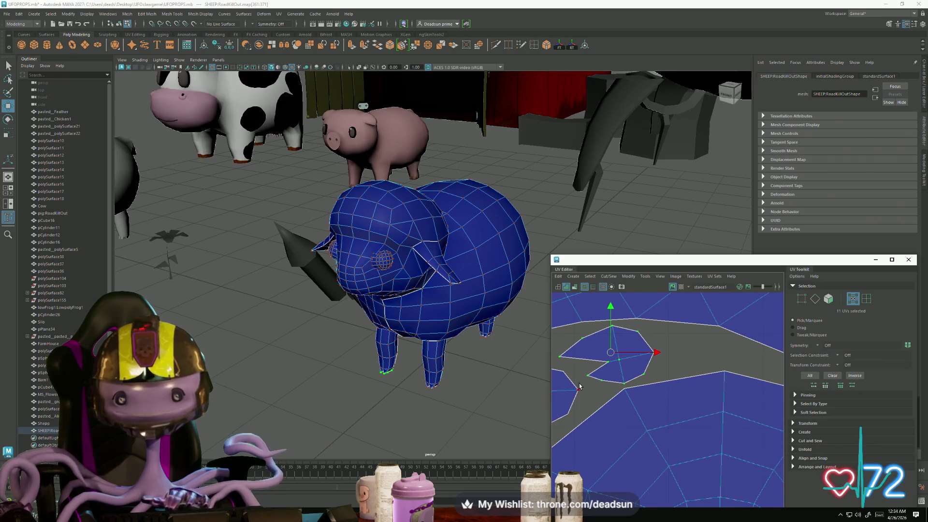
scroll(610, 412, down, 3)
key(e)
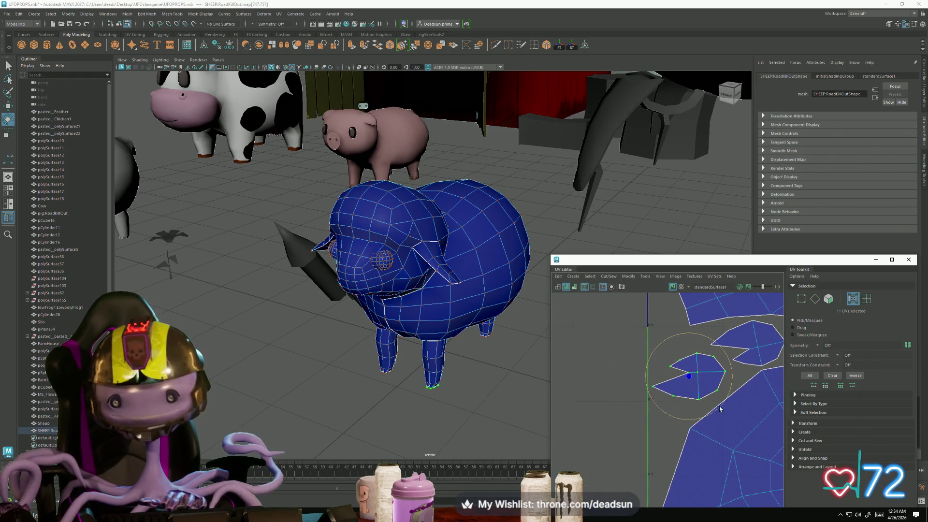
drag(682, 424, 720, 415)
key(w)
drag(689, 376, 672, 398)
key(e)
drag(664, 445, 672, 436)
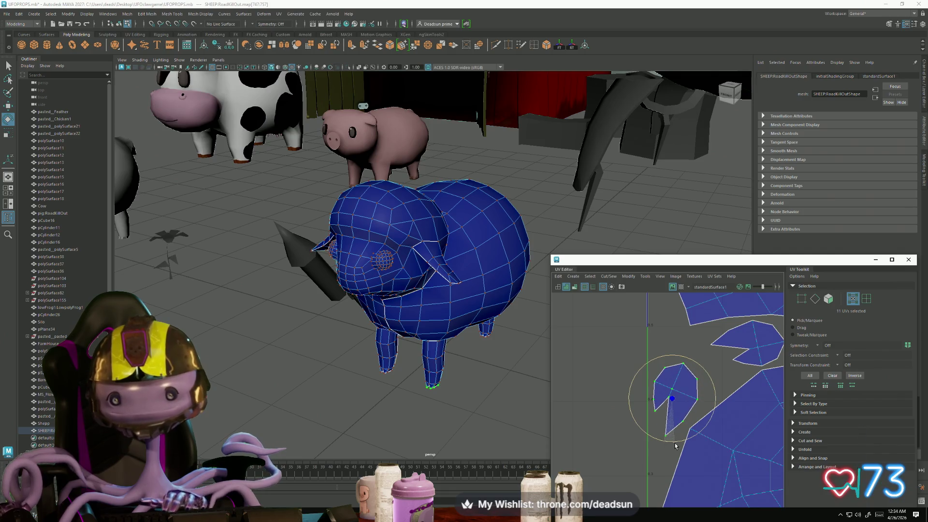
key(w)
Move the upper-right foot shell left and rotate it to fit its gap
double_click(745, 366)
drag(748, 345, 717, 354)
key(e)
drag(709, 402, 691, 392)
key(w)
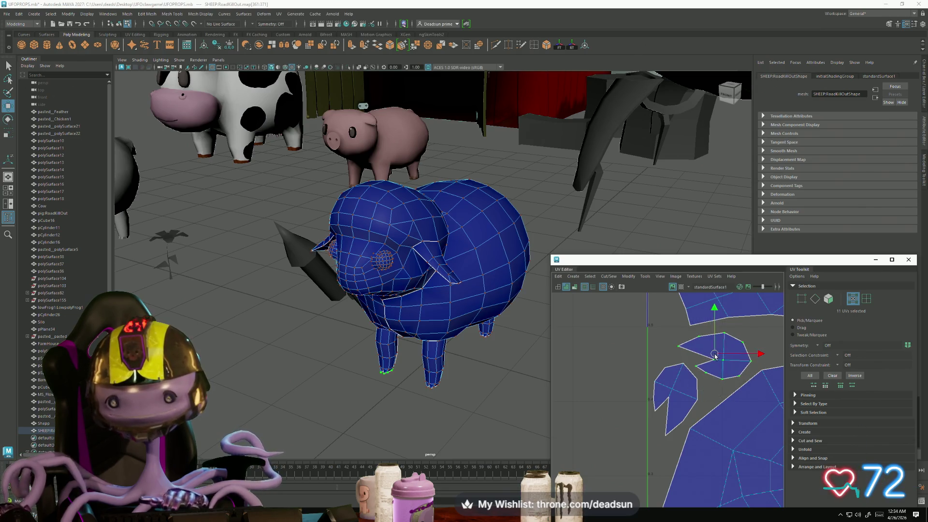
Pan to the circular eye shells and select the left eye shell
scroll(690, 395, down, 6)
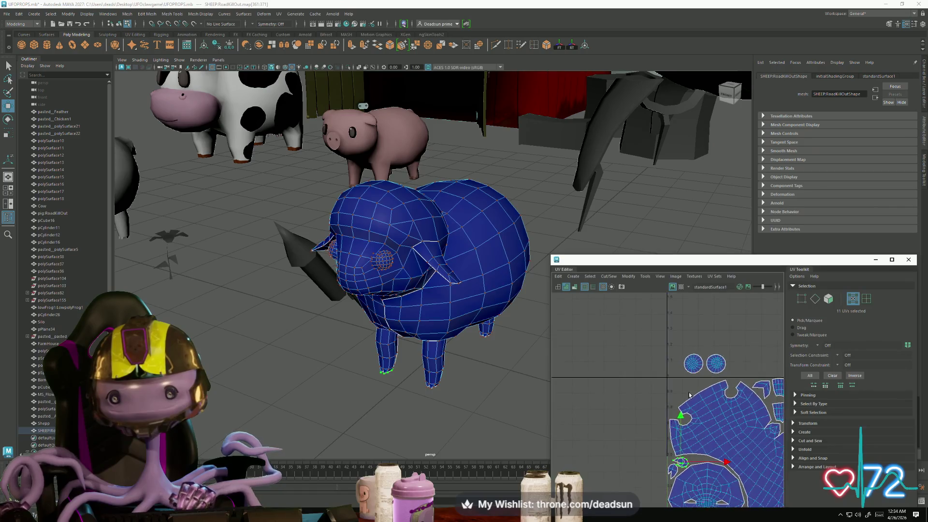
alt+middle_drag(690, 395, 630, 380)
drag(622, 338, 645, 360)
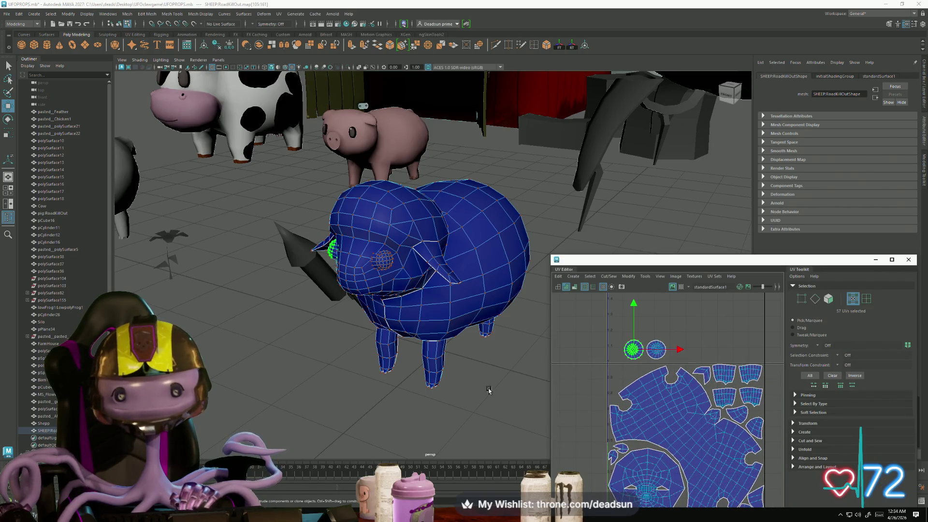
Select the left eye shell's border loop and shift it slightly right
alt+drag(488, 391, 420, 338)
scroll(418, 334, up, 5)
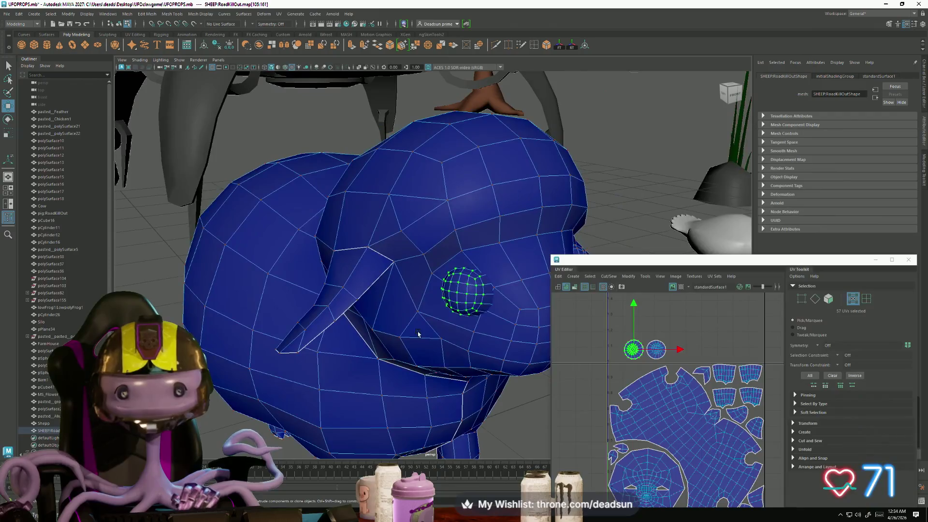
scroll(474, 293, up, 3)
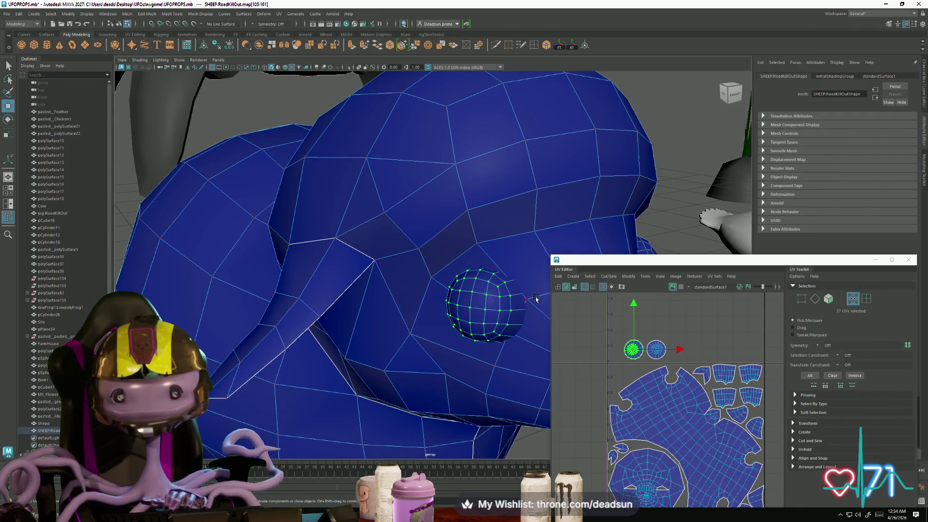
scroll(647, 348, up, 5)
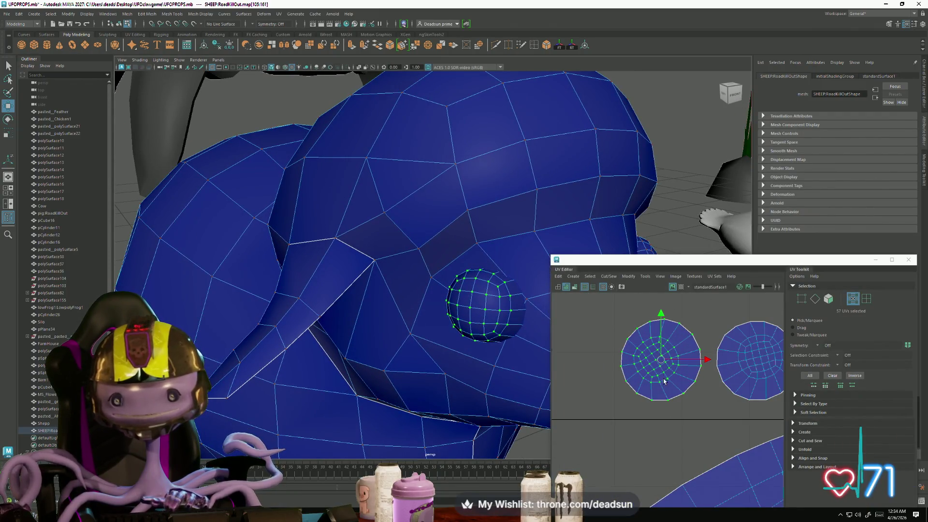
click(476, 278)
scroll(672, 360, down, 3)
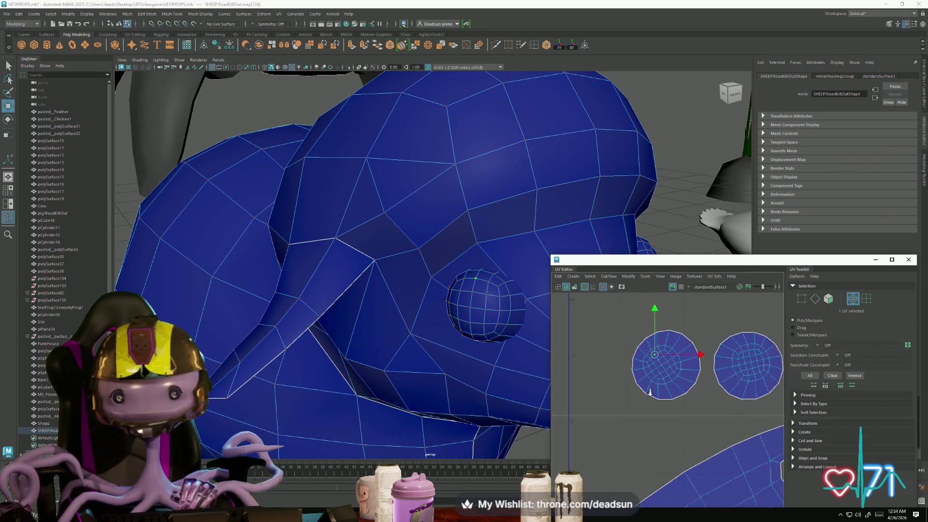
mouse_move(629, 315)
mouse_down()
mouse_move(700, 394)
mouse_move(682, 405)
mouse_up()
key(e)
double_click(690, 386)
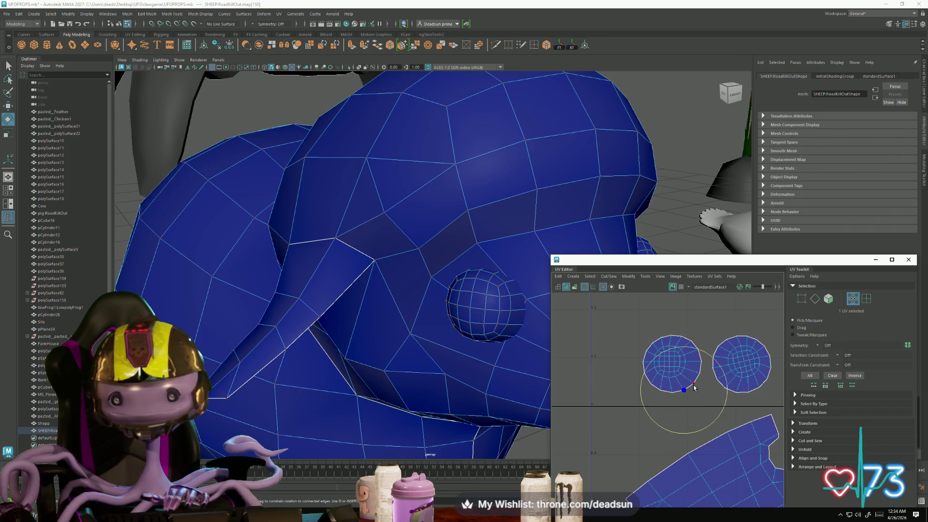
key(w)
drag(670, 364, 673, 365)
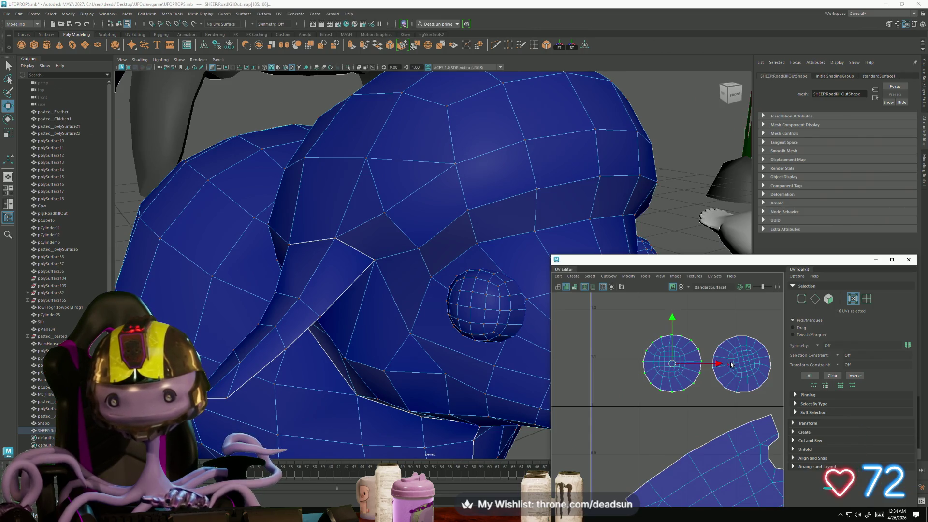
Nudge the right eye shell's border ring up and right
alt+drag(531, 344, 184, 263)
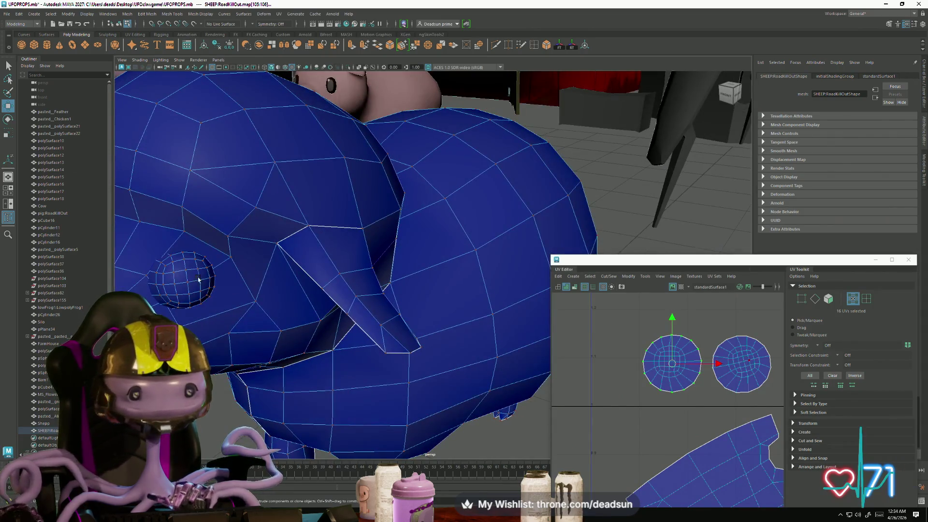
click(183, 260)
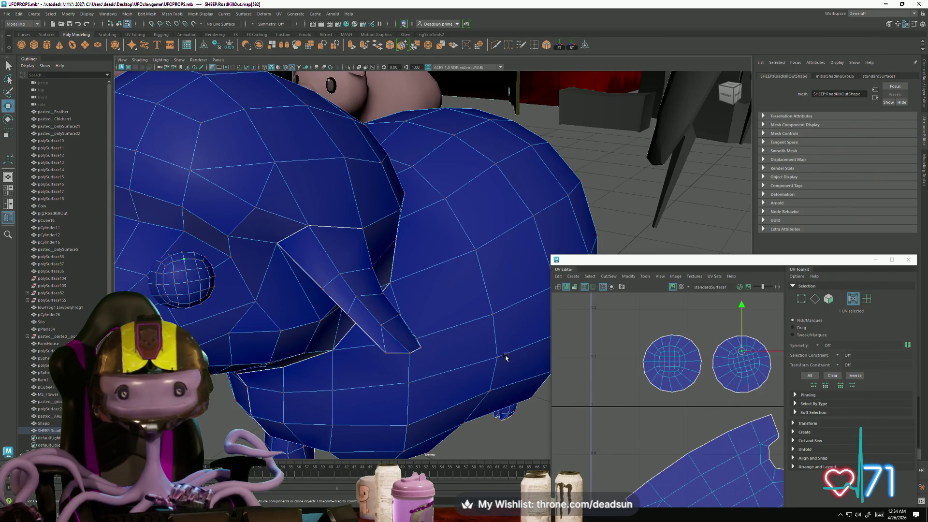
double_click(723, 392)
drag(742, 365, 744, 362)
double_click(743, 363)
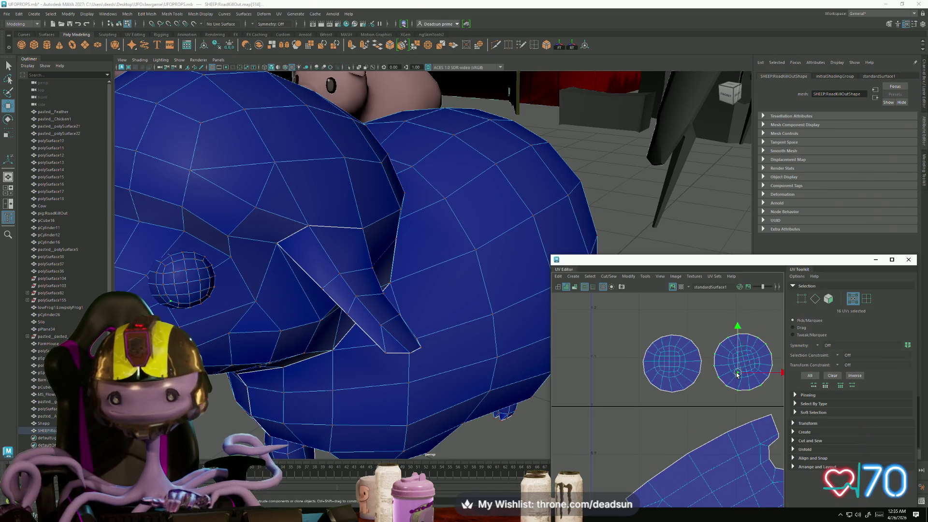
key(e)
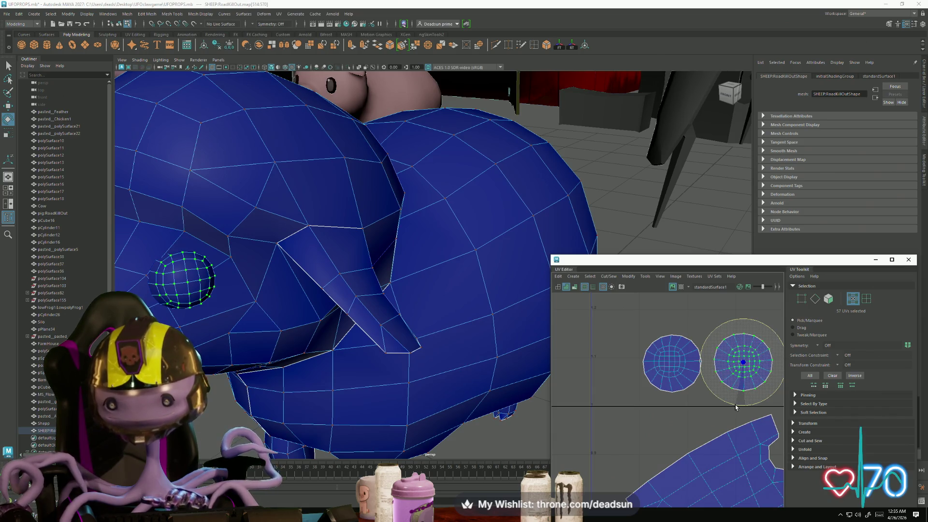
Move both eye shells down and left, then slide the right one left
click(735, 405)
double_click(675, 367)
shift+double_click(744, 363)
key(w)
mouse_move(710, 366)
mouse_down()
mouse_move(659, 414)
mouse_move(662, 439)
mouse_up()
double_click(692, 415)
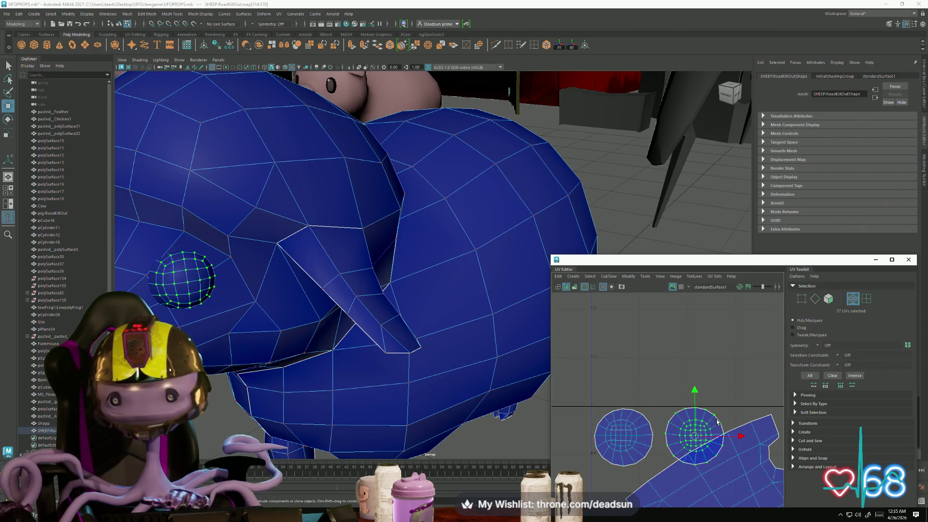
drag(742, 437, 731, 441)
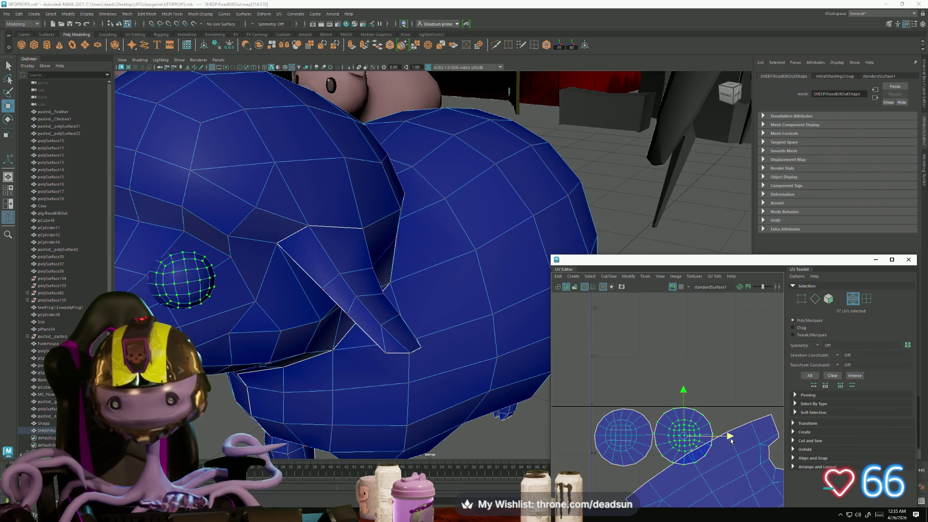
Shrink the right eye shell's border slightly and shift the left eye shell's border left
double_click(662, 452)
key(r)
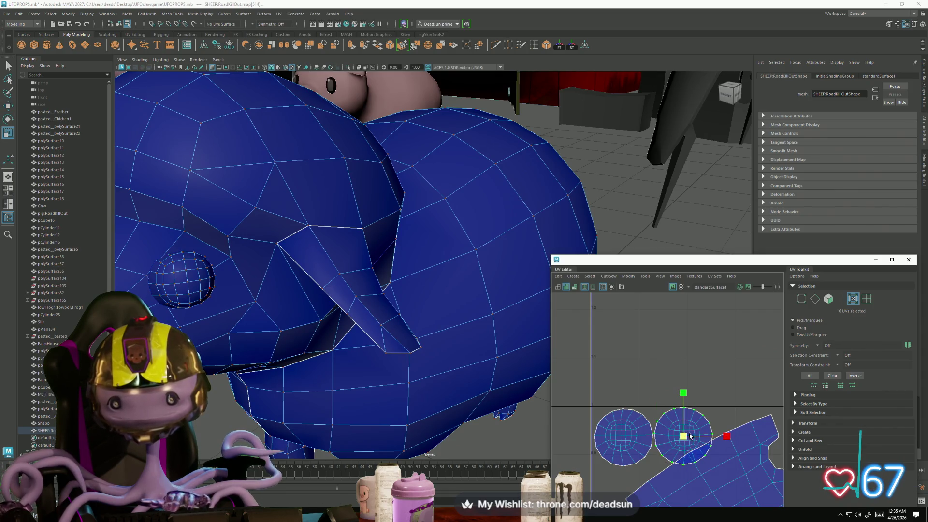
drag(684, 438, 681, 438)
key(w)
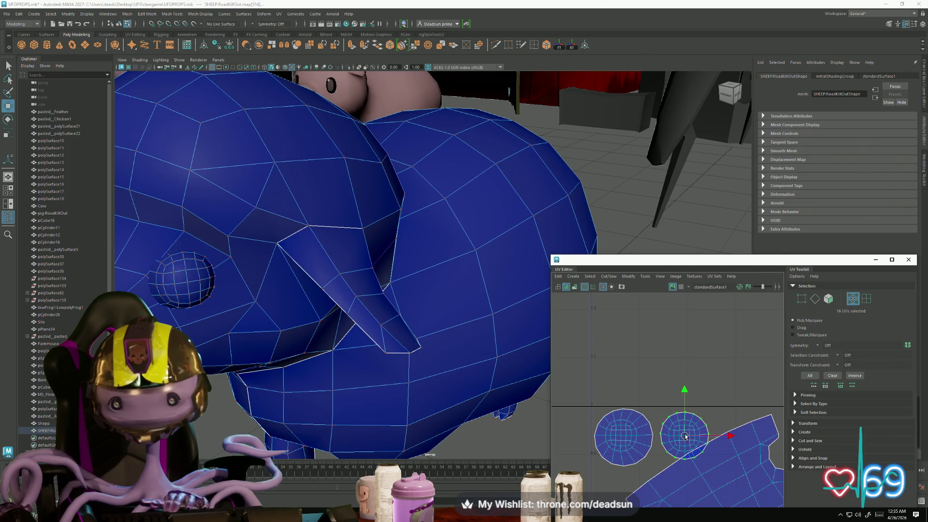
double_click(654, 437)
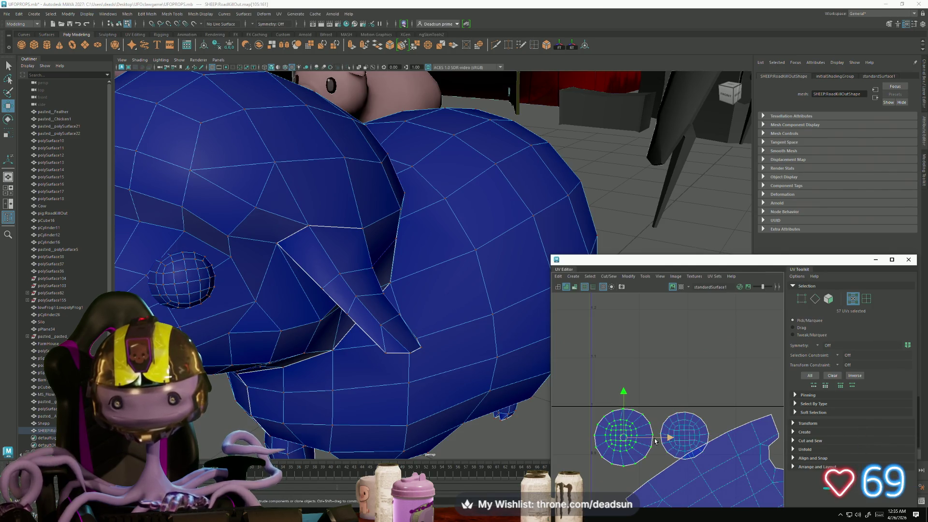
key(r)
double_click(652, 450)
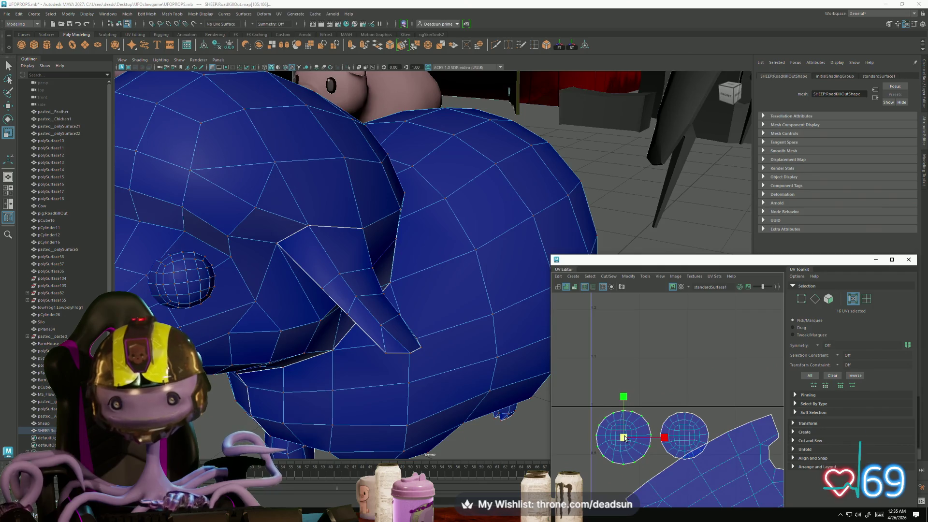
key(w)
drag(624, 438, 623, 440)
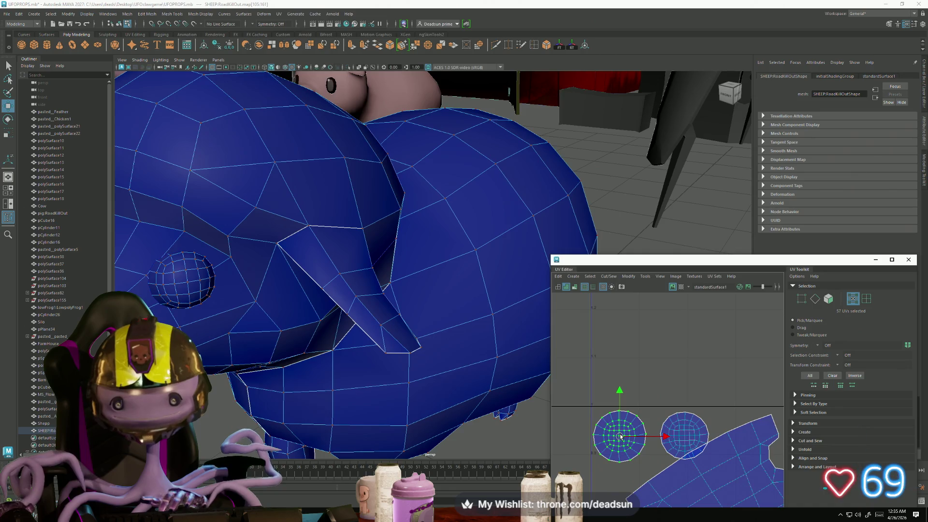
Move the right eye shell left, nearer the left eye shell
click(674, 432)
double_click(674, 431)
drag(685, 434, 672, 438)
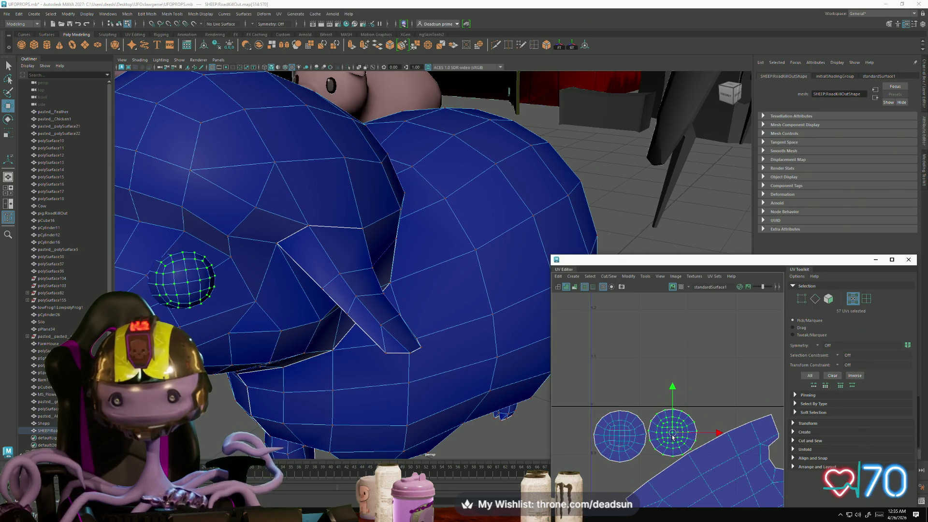
scroll(671, 438, up, 2)
scroll(662, 432, up, 2)
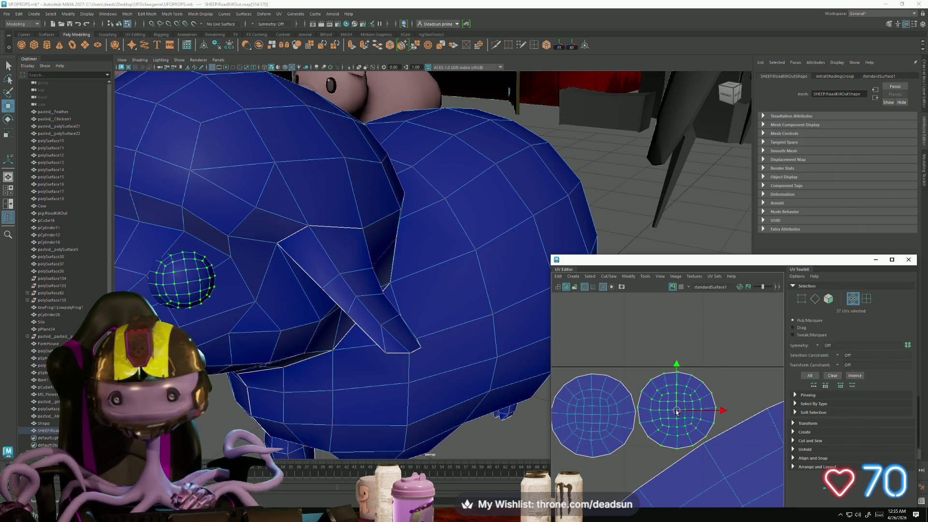
scroll(651, 426, down, 3)
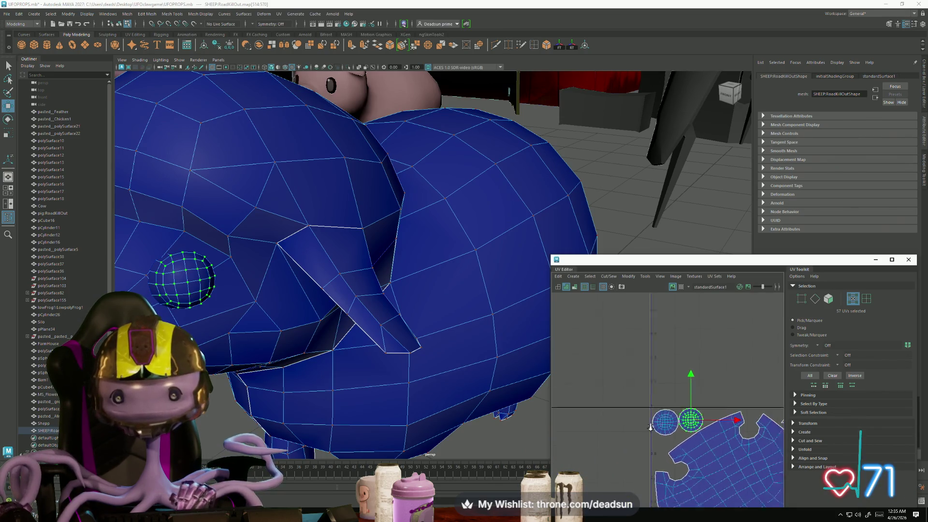
scroll(645, 423, down, 3)
Zoom in and move one small UV shell slightly left and up
scroll(662, 403, up, 3)
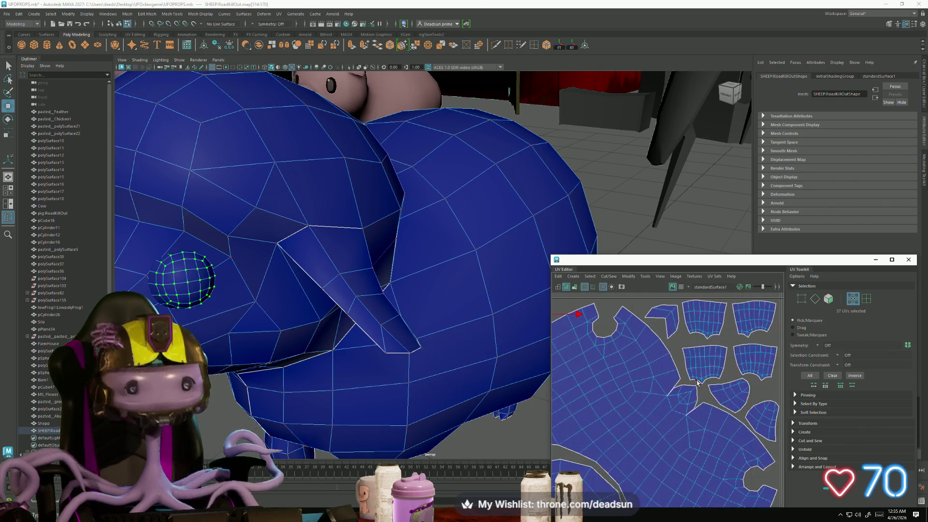
scroll(733, 398, up, 3)
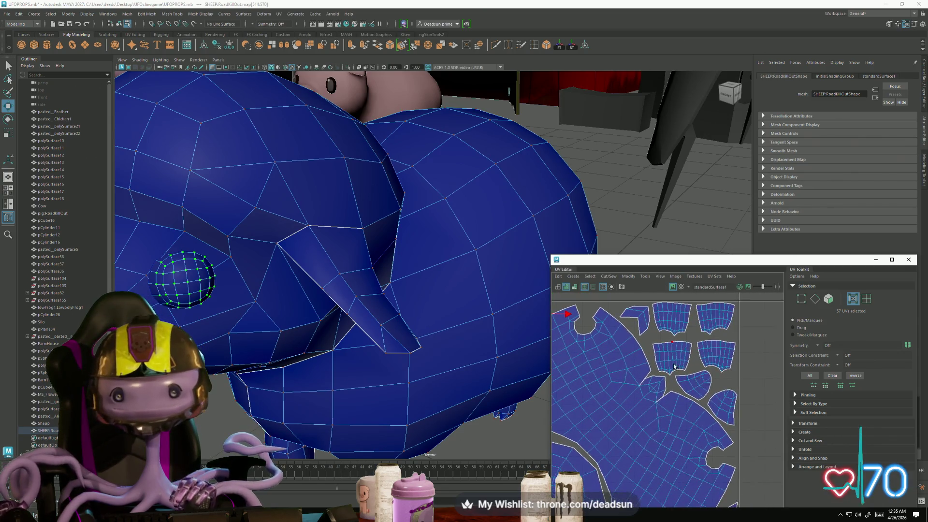
double_click(680, 349)
drag(672, 355, 662, 351)
Slightly enlarge the lower 18-UV shell and a second small lower shell together
alt+middle_drag(724, 378, 689, 366)
double_click(677, 391)
key(e)
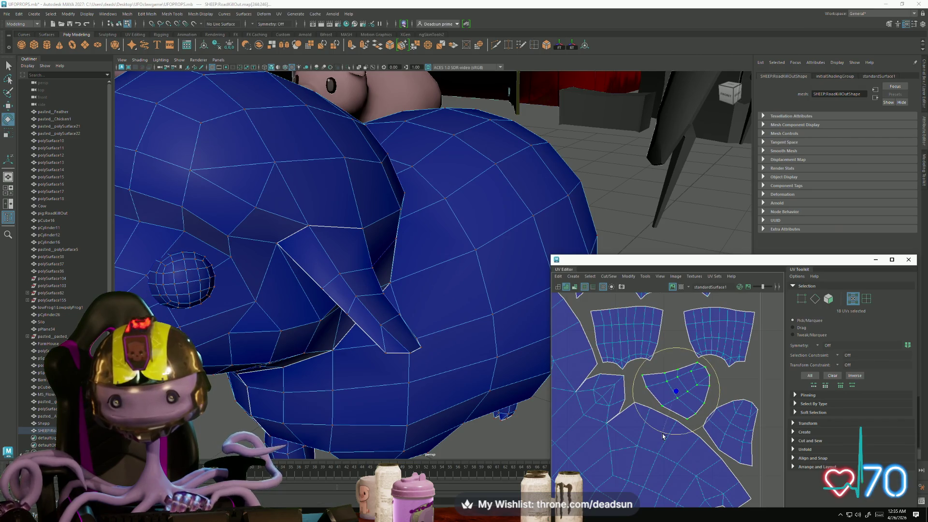
shift+double_click(744, 438)
key(r)
drag(702, 419, 696, 415)
Rotate the right lower shell slightly to straighten it
key(w)
click(724, 434)
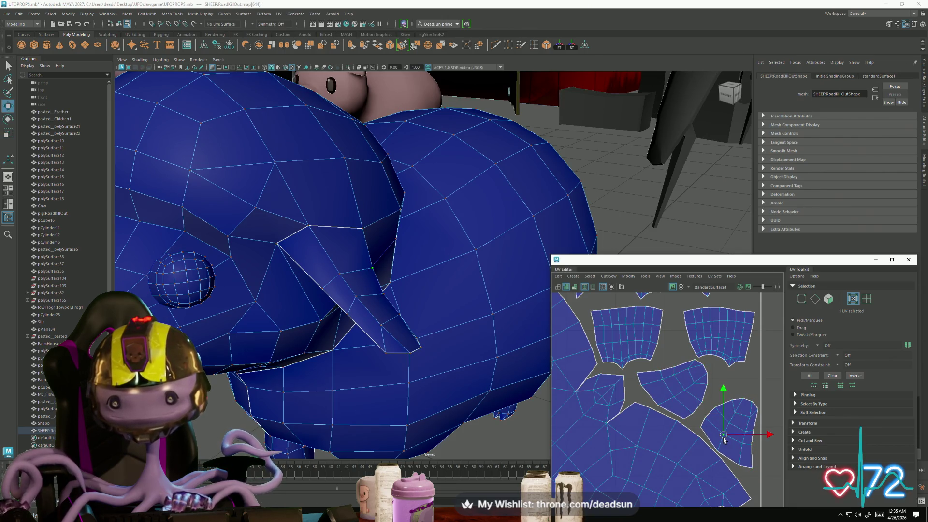
double_click(716, 453)
key(e)
drag(730, 478, 735, 476)
Move a 47-UV shell up into the upper row, nudging it slightly right
key(w)
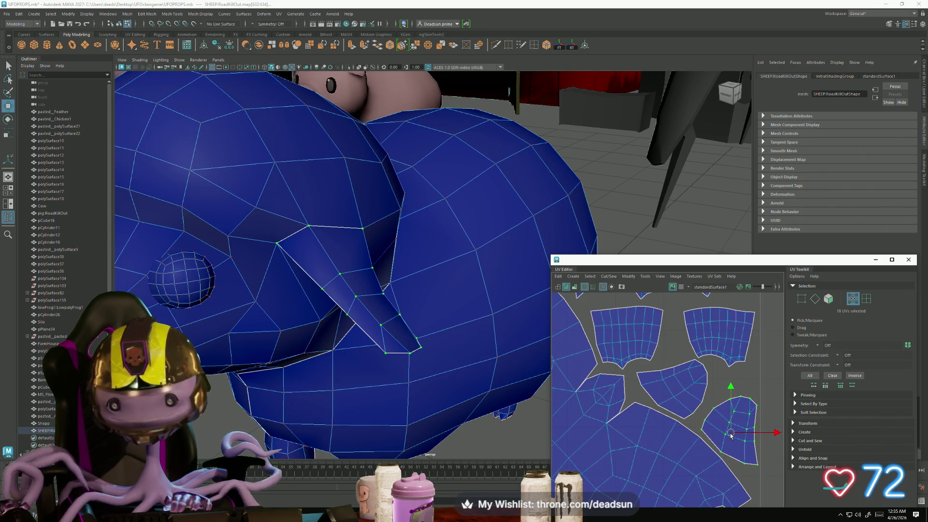
double_click(688, 394)
key(e)
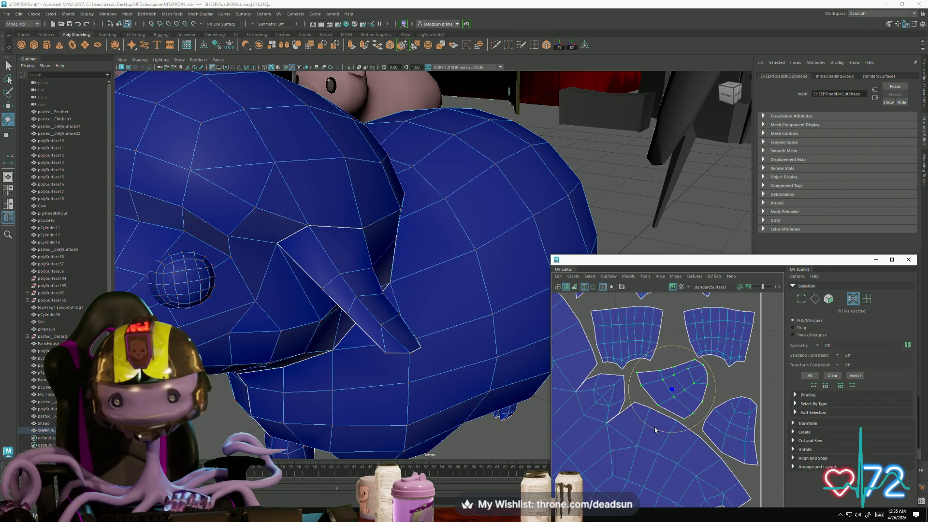
alt+middle_drag(715, 339, 717, 409)
double_click(717, 407)
key(w)
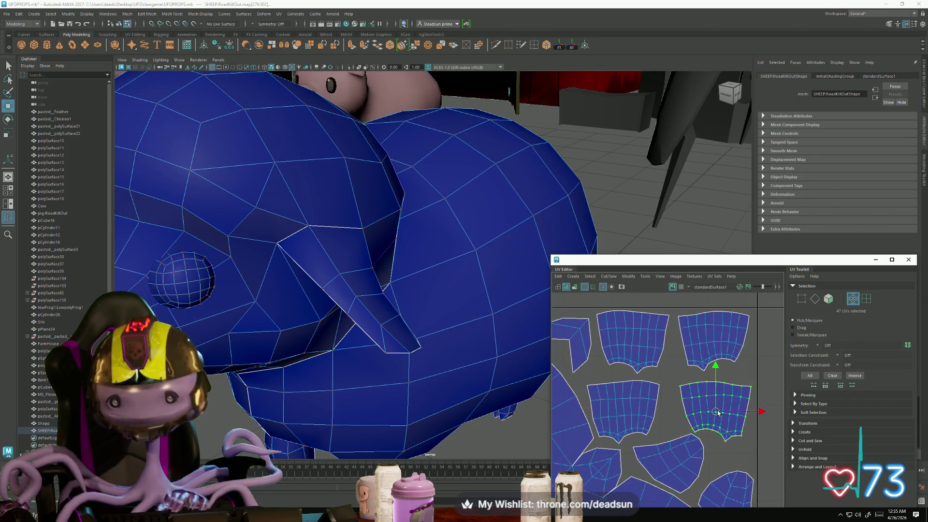
drag(717, 407, 717, 344)
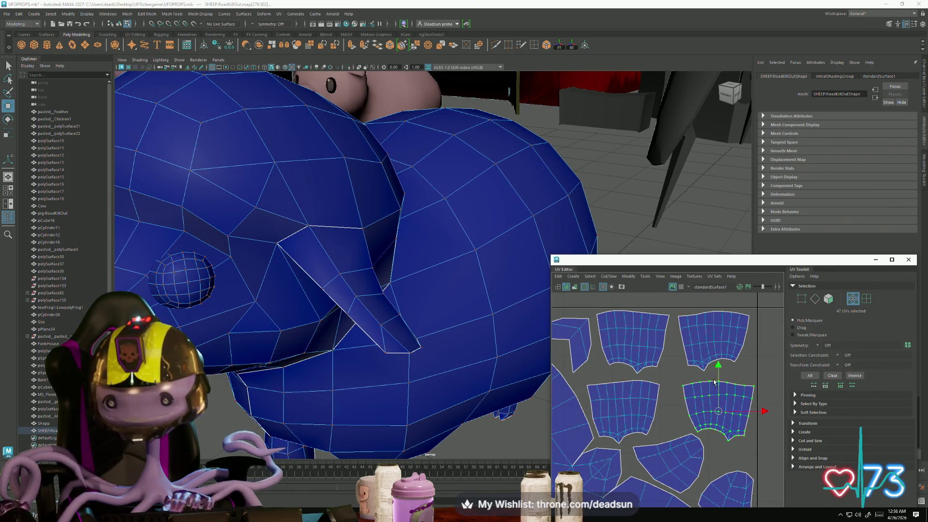
alt+middle_drag(717, 344, 729, 385)
drag(729, 385, 733, 384)
Shift and rotate the middle upper shell, then raise it with the right upper shell
click(653, 381)
drag(649, 382, 654, 385)
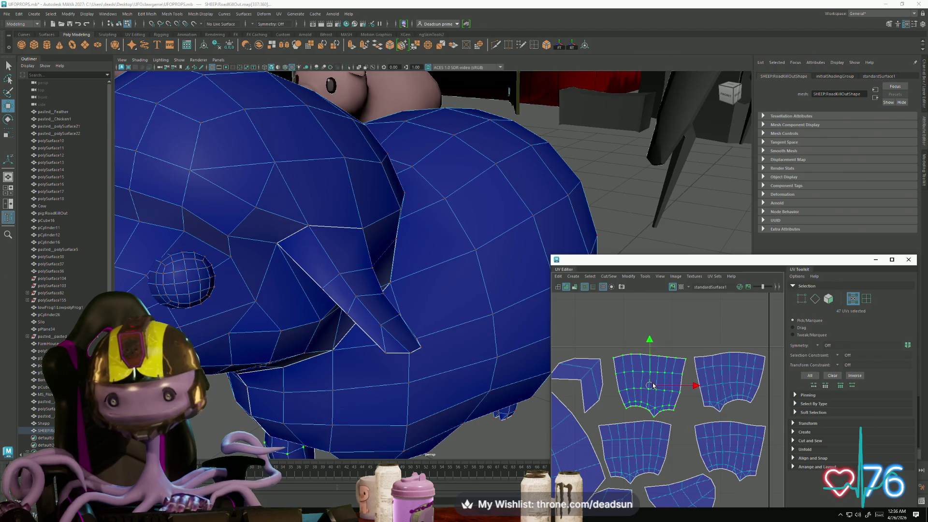
key(e)
drag(659, 427, 663, 427)
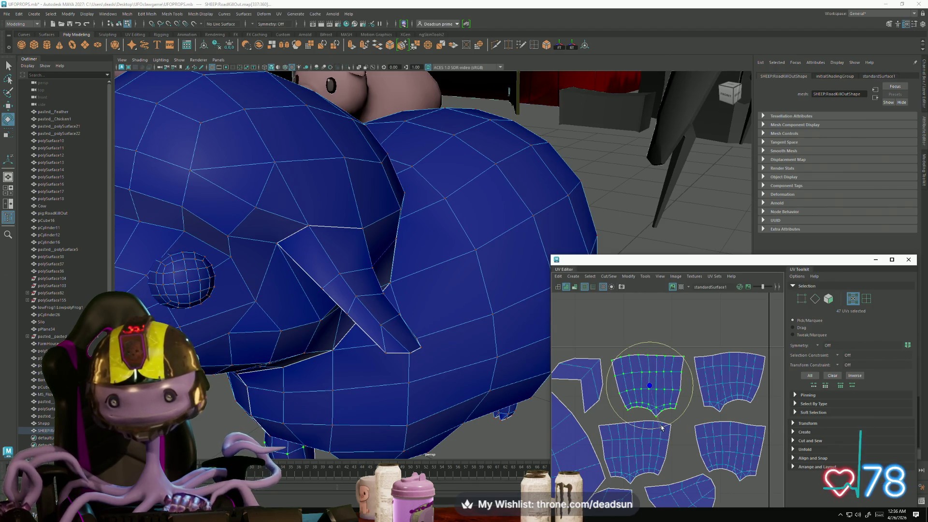
shift+click(719, 388)
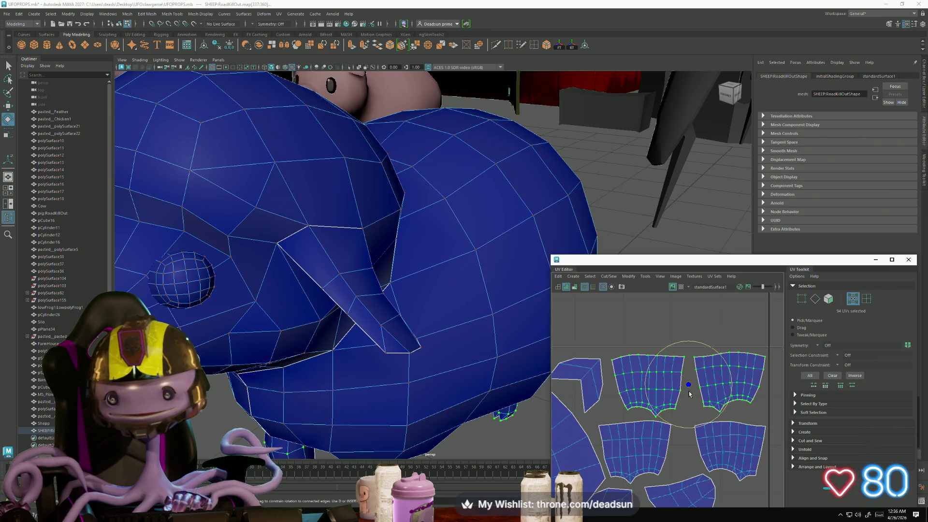
key(w)
drag(688, 388, 688, 384)
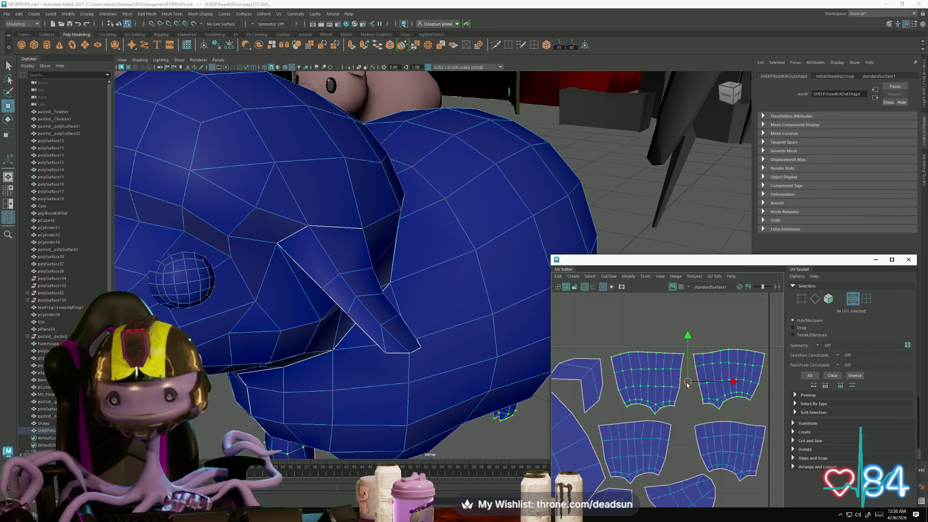
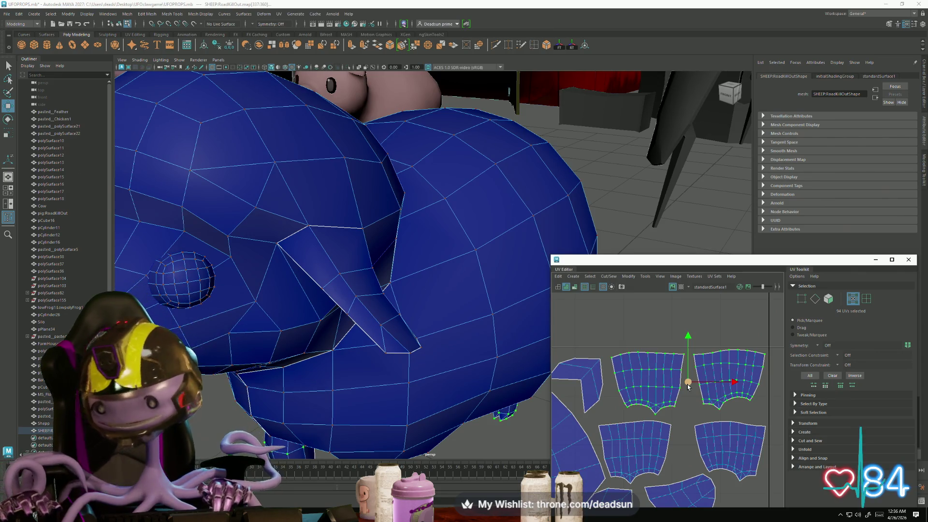
Nudge the left upper UV shell slightly right, then reselect both upper patch shells
click(638, 377)
drag(646, 385, 652, 387)
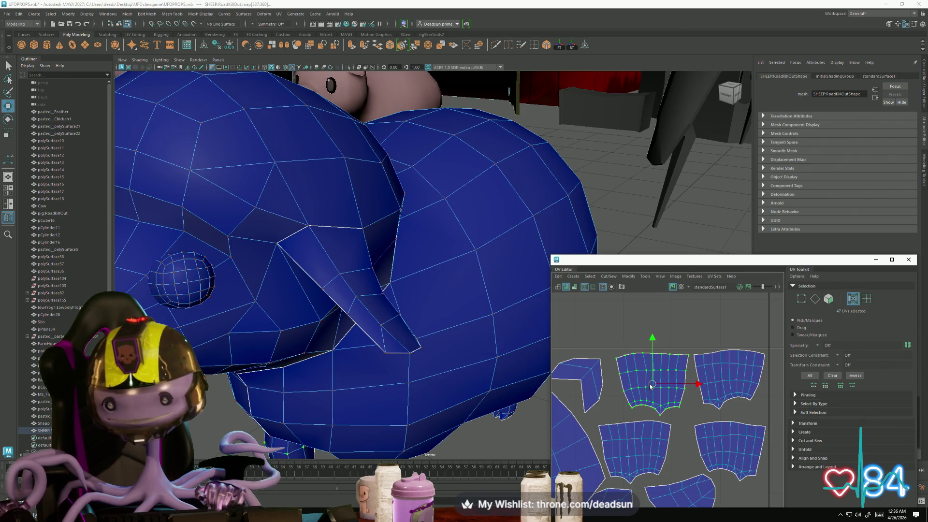
click(718, 374)
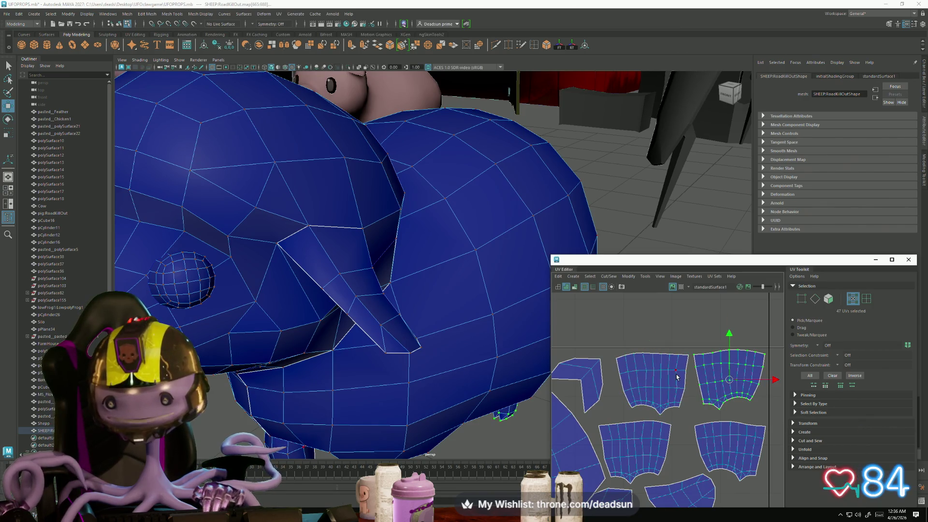
shift+click(689, 383)
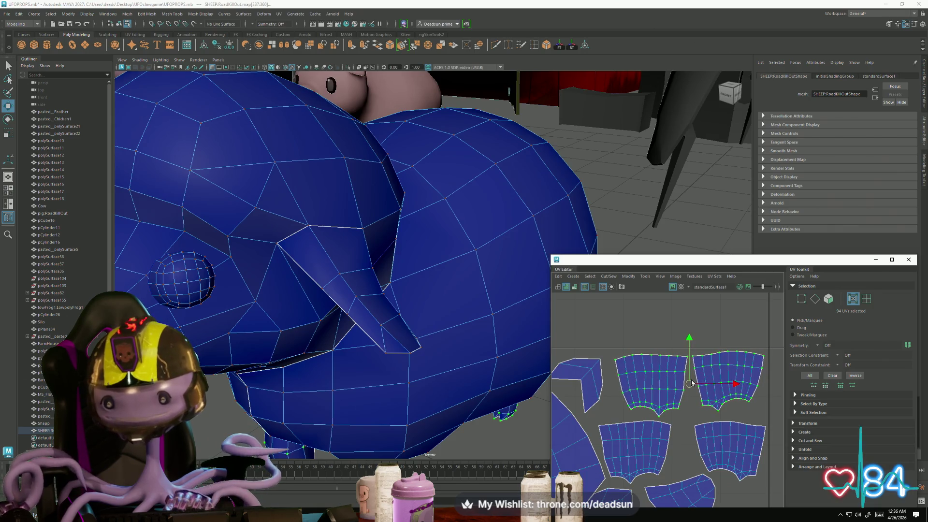
key(e)
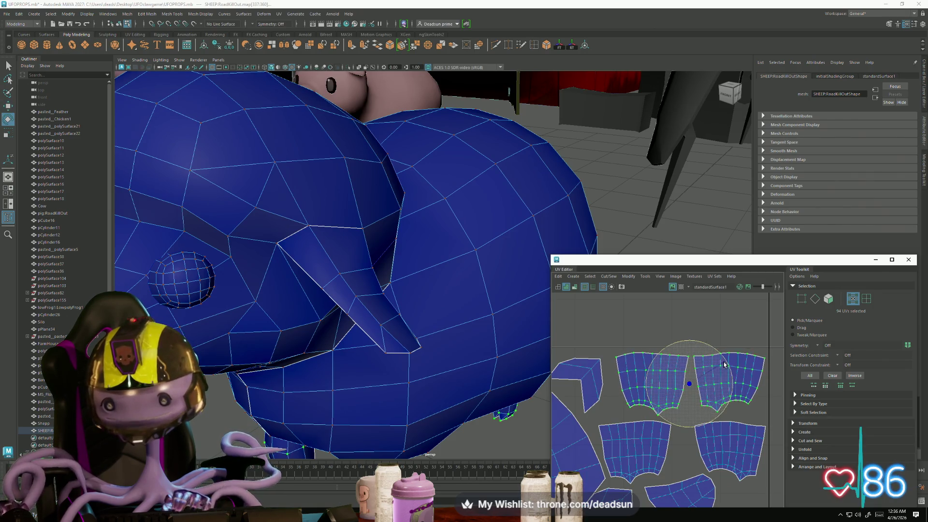
key(w)
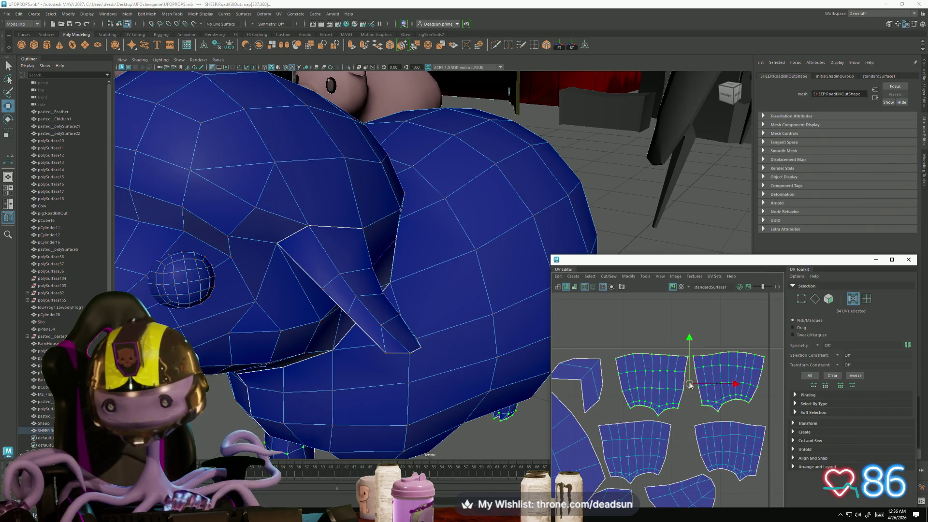
Nudge the lower-right patch shell slightly up-left, then return to Object Mode
click(653, 437)
click(637, 445)
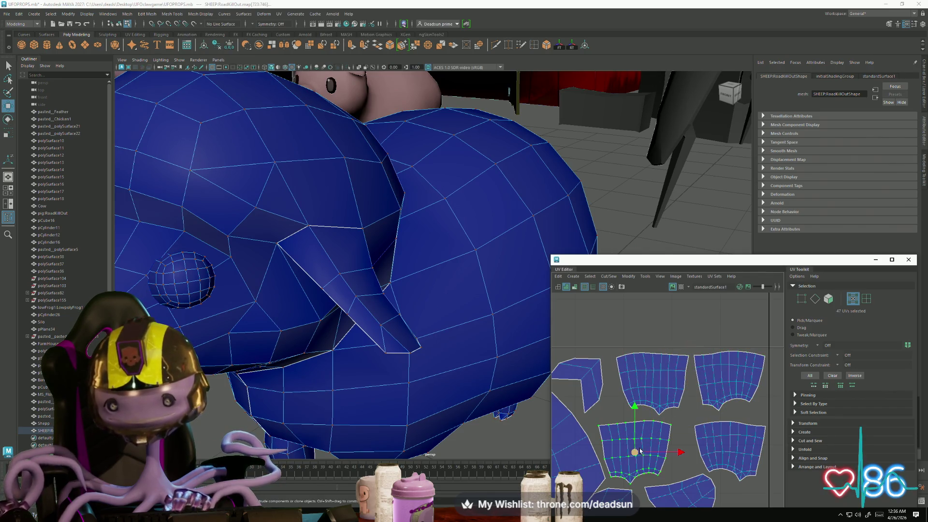
click(732, 448)
double_click(731, 447)
drag(731, 450, 727, 448)
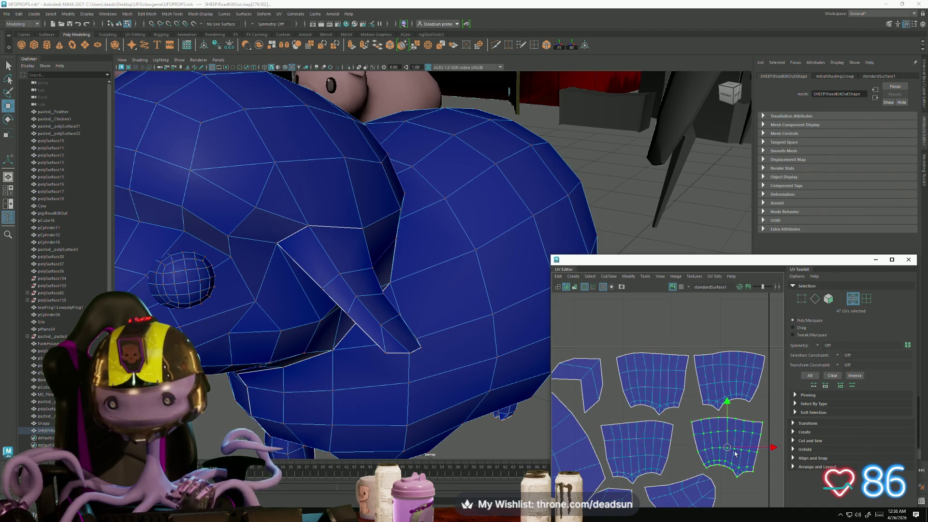
scroll(735, 454, down, 3)
scroll(296, 379, down, 5)
right_drag(452, 297, 481, 270)
mouse_move(367, 380)
alt+mouse_down()
mouse_move(451, 360)
mouse_move(432, 396)
alt+mouse_up()
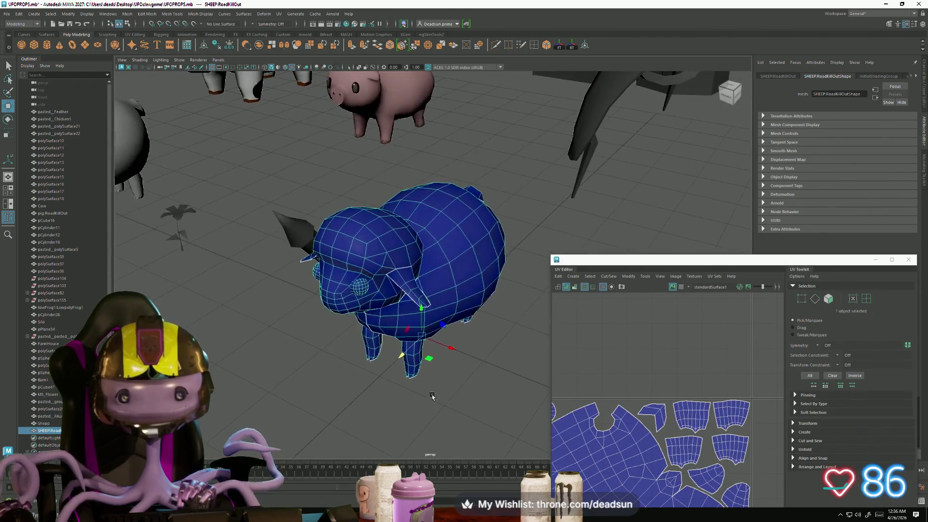
Select the left circular eye UV shell and move it down a little
scroll(640, 353, down, 5)
scroll(633, 382, up, 5)
mouse_move(602, 379)
alt+middle_down()
mouse_move(631, 390)
mouse_move(641, 384)
alt+middle_up()
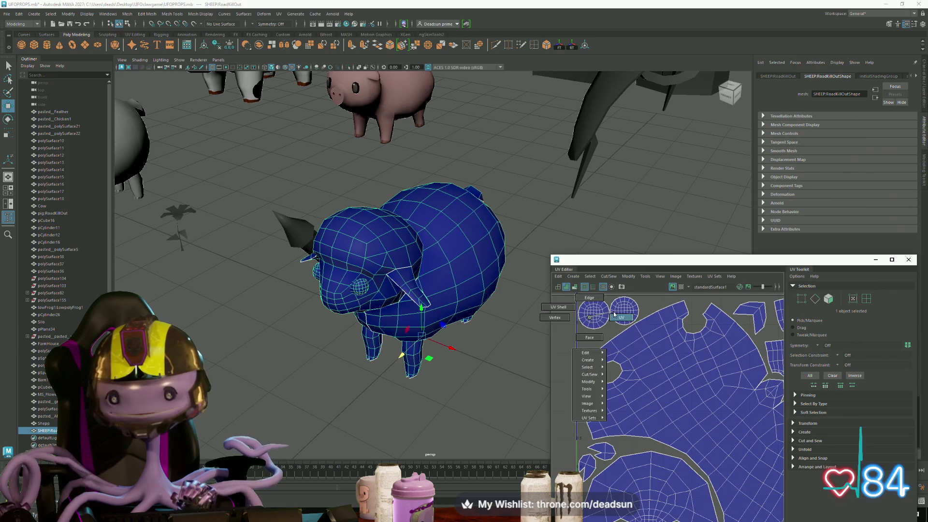
right_drag(590, 319, 577, 310)
click(592, 318)
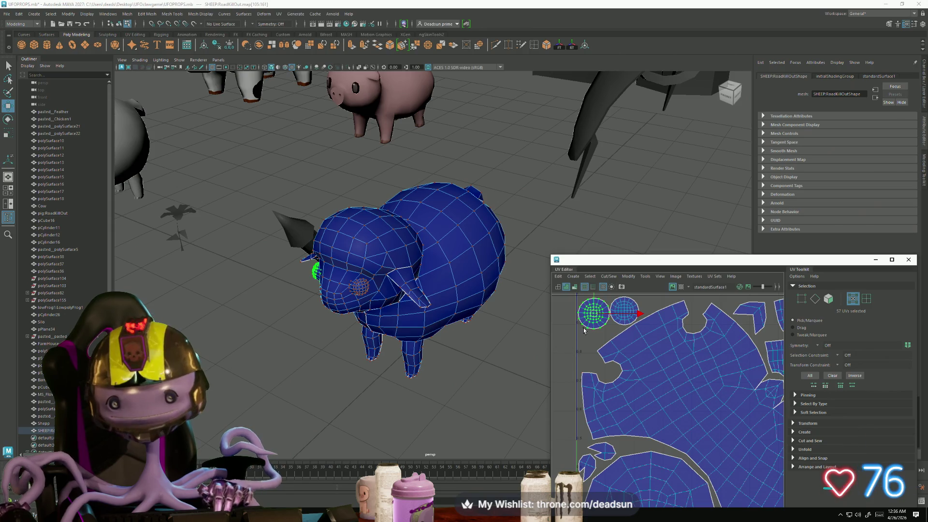
drag(594, 315, 597, 329)
Select the other eye shell, nudge it left, and add the left eye shell
scroll(622, 314, up, 2)
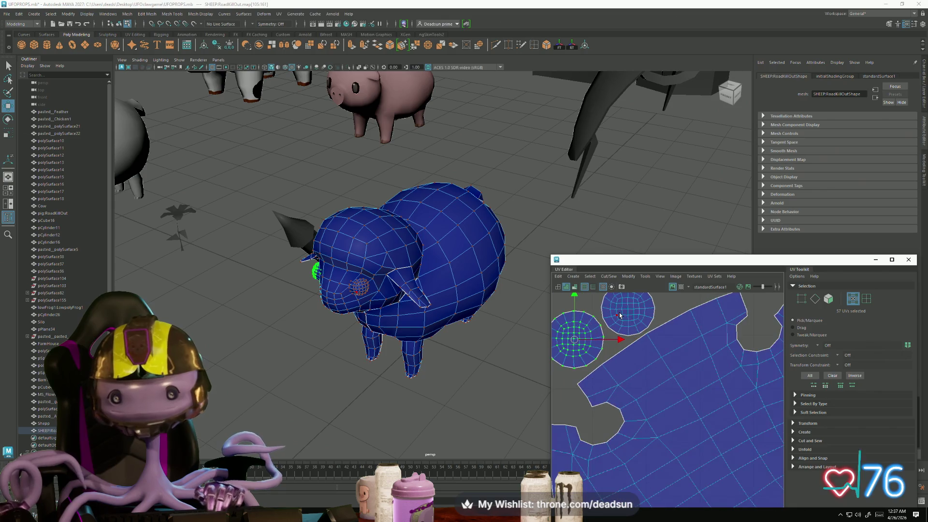
click(621, 315)
alt+middle_drag(622, 316, 641, 352)
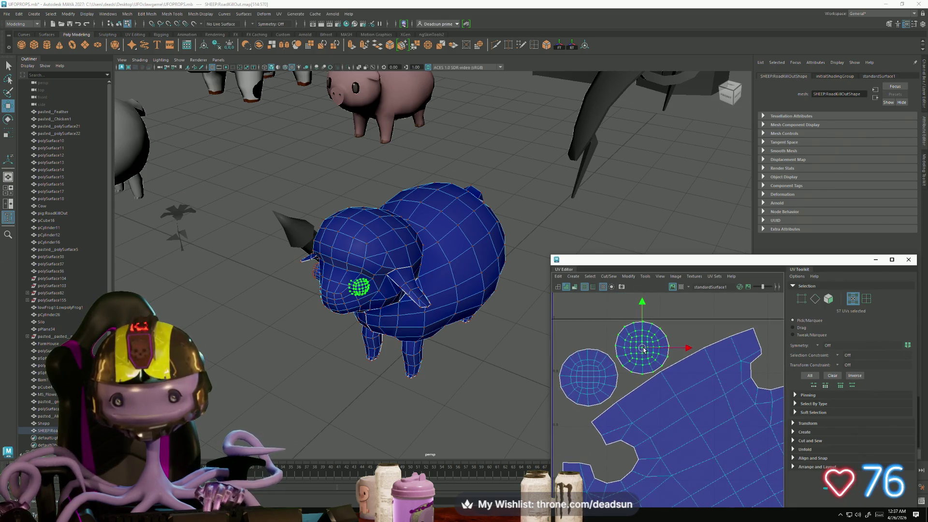
drag(641, 351, 641, 352)
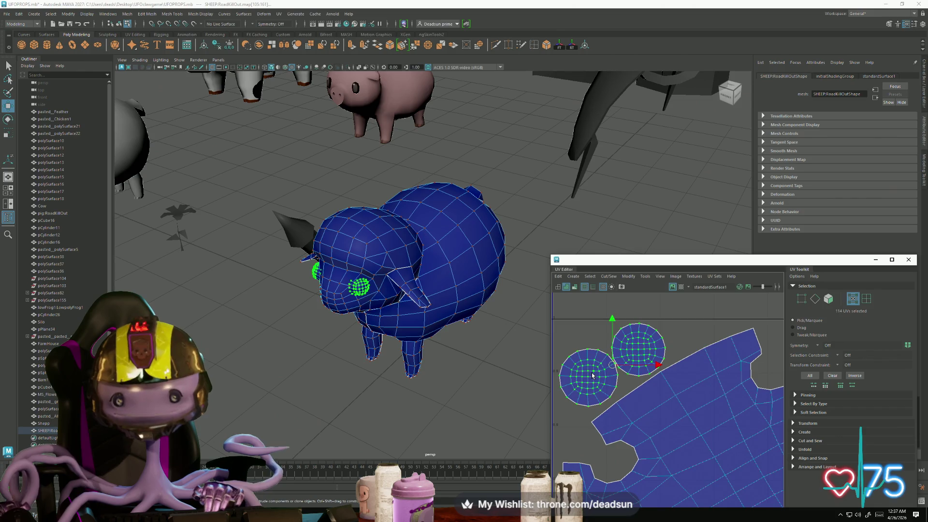
shift+click(613, 365)
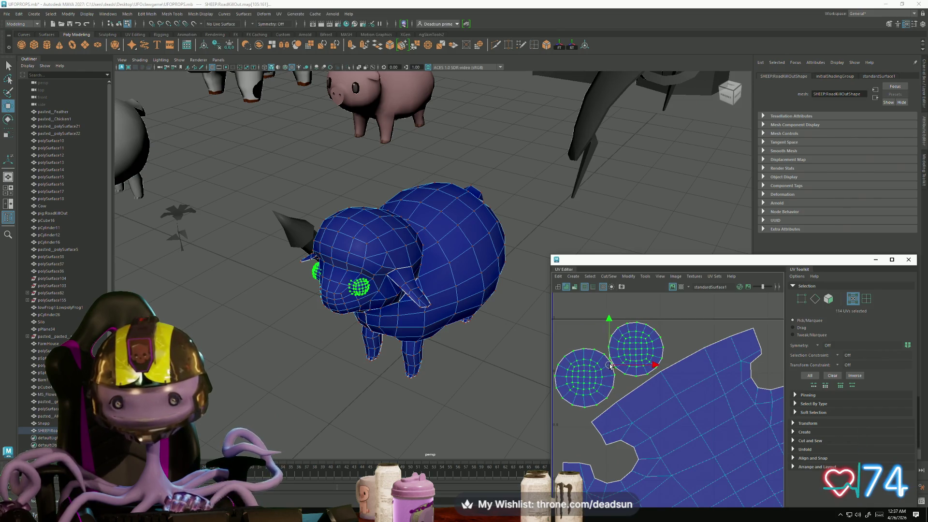
alt+middle_drag(613, 366, 662, 368)
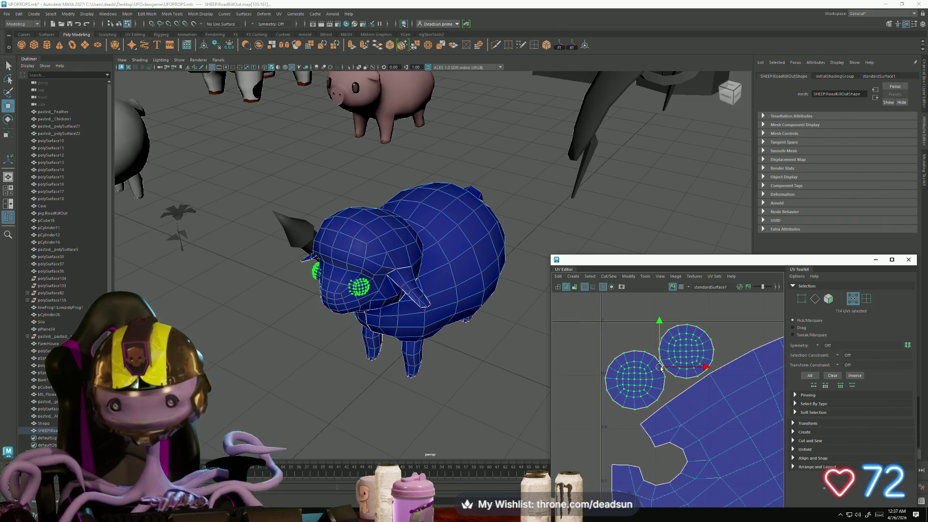
Nudge both eye shells slightly right and down, then frame the whole UV layout
key(e)
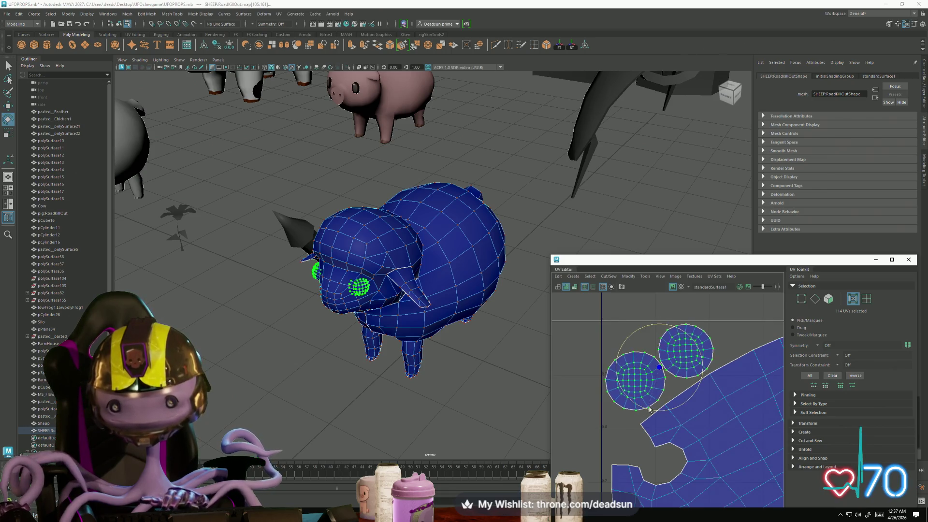
key(w)
drag(659, 372, 659, 374)
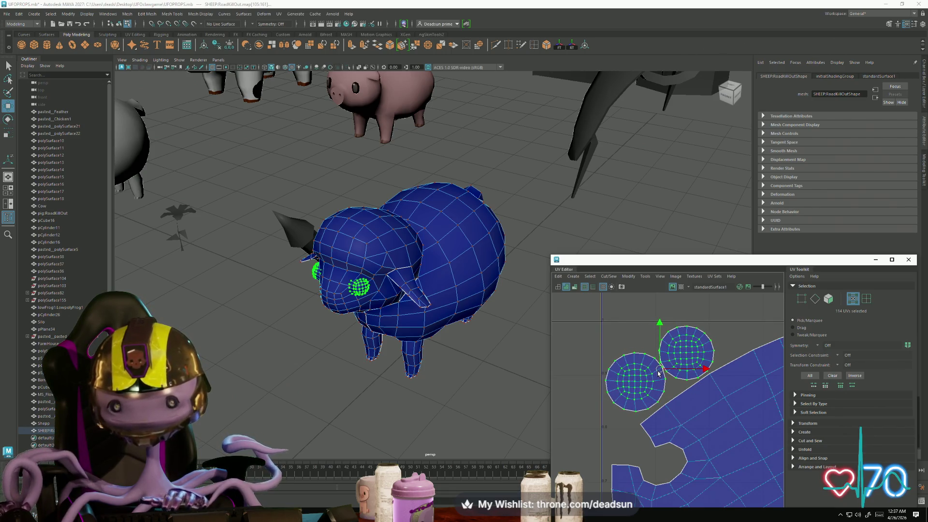
key(a)
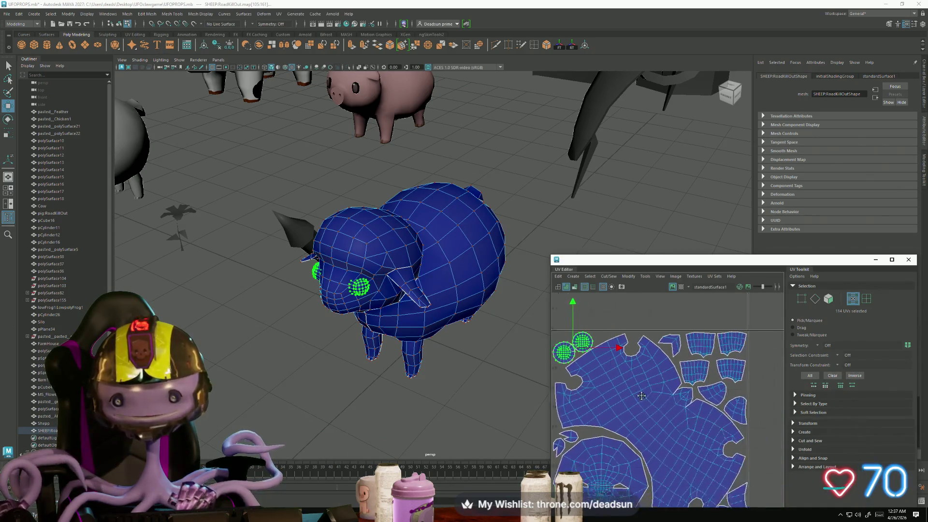
alt+drag(442, 327, 453, 293)
right_drag(454, 293, 475, 291)
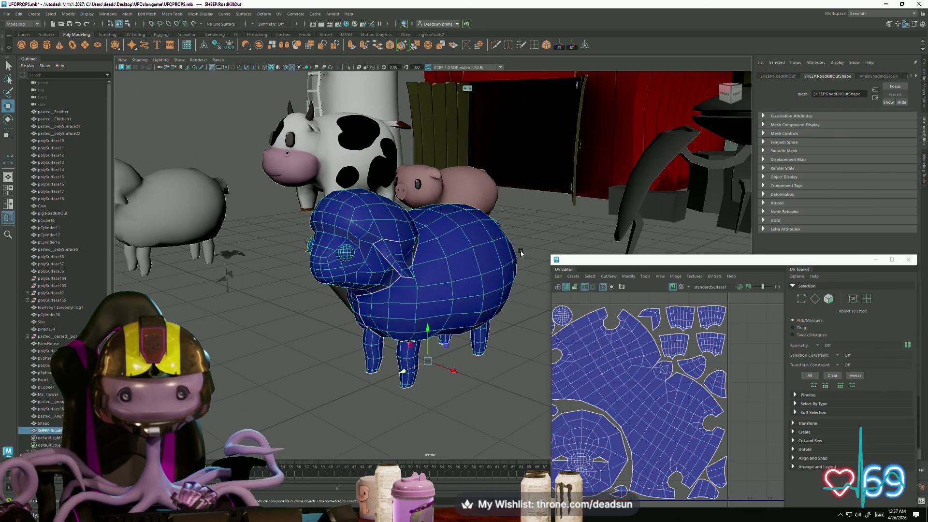
Orbit around the farm animals, then deselect and frame the whole farm scene
click(314, 386)
mouse_move(314, 387)
alt+mouse_down()
mouse_move(379, 335)
mouse_move(377, 324)
mouse_move(385, 327)
mouse_move(316, 239)
mouse_move(358, 310)
mouse_move(368, 360)
alt+mouse_up()
click(316, 240)
click(368, 361)
click(457, 285)
mouse_move(457, 285)
alt+mouse_down()
mouse_move(426, 368)
mouse_move(436, 382)
mouse_move(506, 325)
alt+mouse_up()
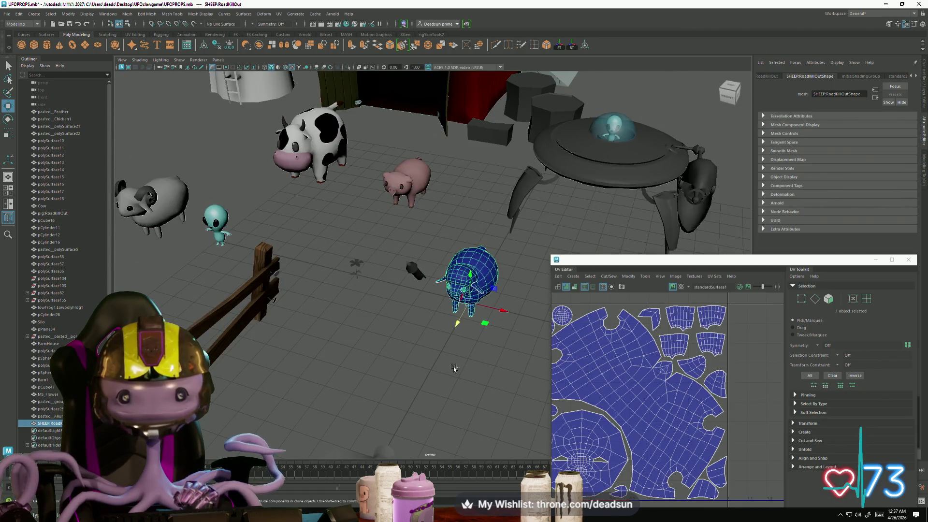
click(454, 368)
key(a)
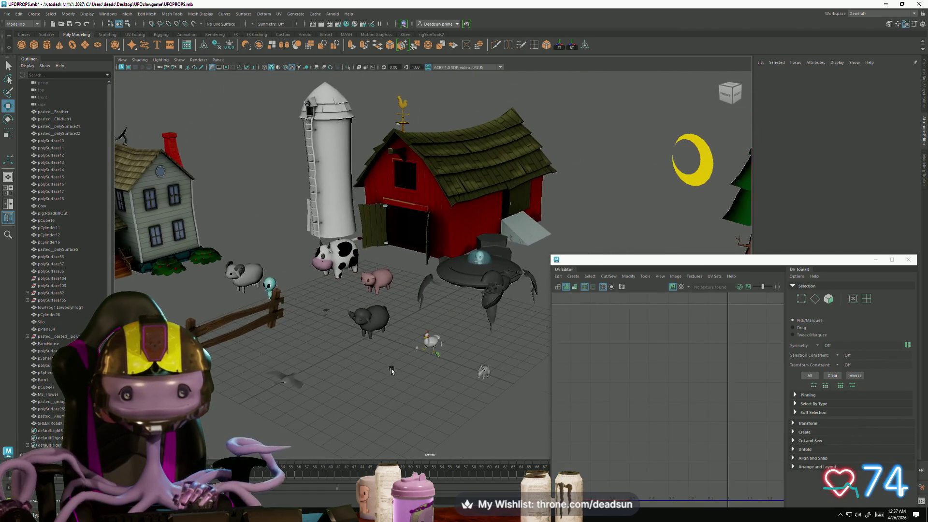
scroll(392, 372, up, 5)
Bring the main Maya window in front of the UV Editor and select the sheep mesh
click(511, 372)
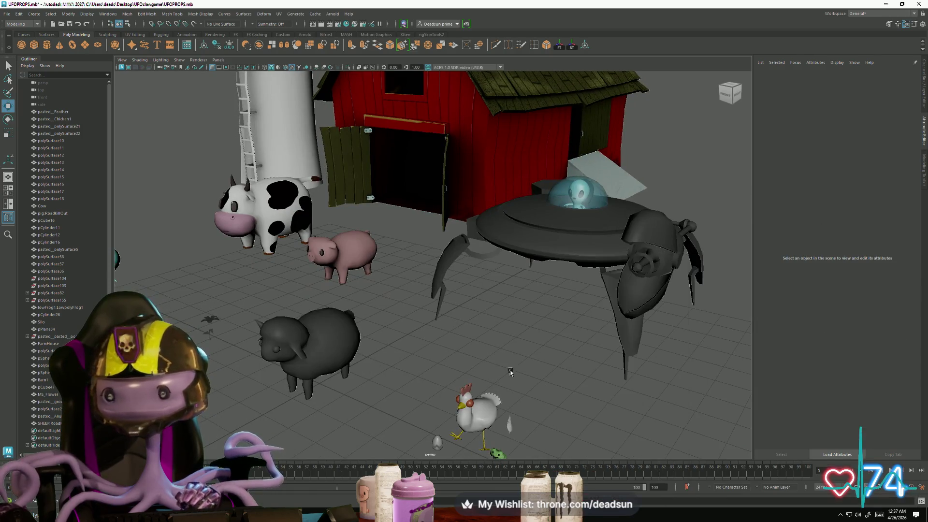
mouse_move(510, 373)
alt+mouse_down()
mouse_move(465, 349)
mouse_move(386, 339)
mouse_move(370, 375)
alt+mouse_up()
click(387, 339)
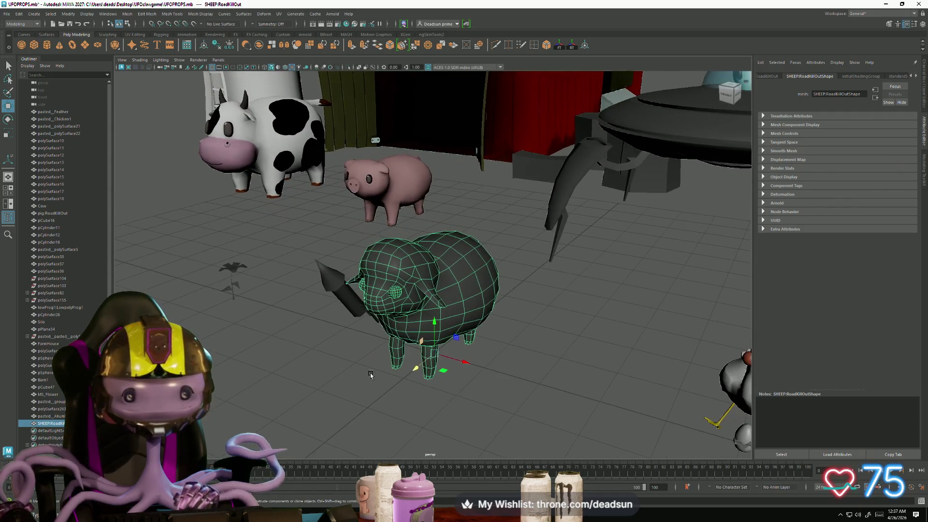
click(129, 15)
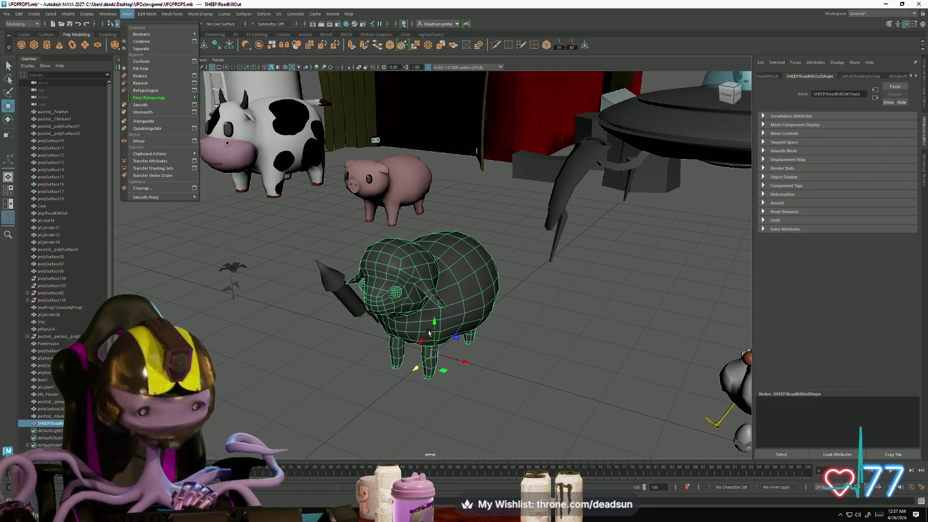
Duplicate the sheep as RoadKillOut1, smooth the duplicate, and move it to the right
key(ctrl+d)
key(ctrl+d)
drag(462, 364, 592, 382)
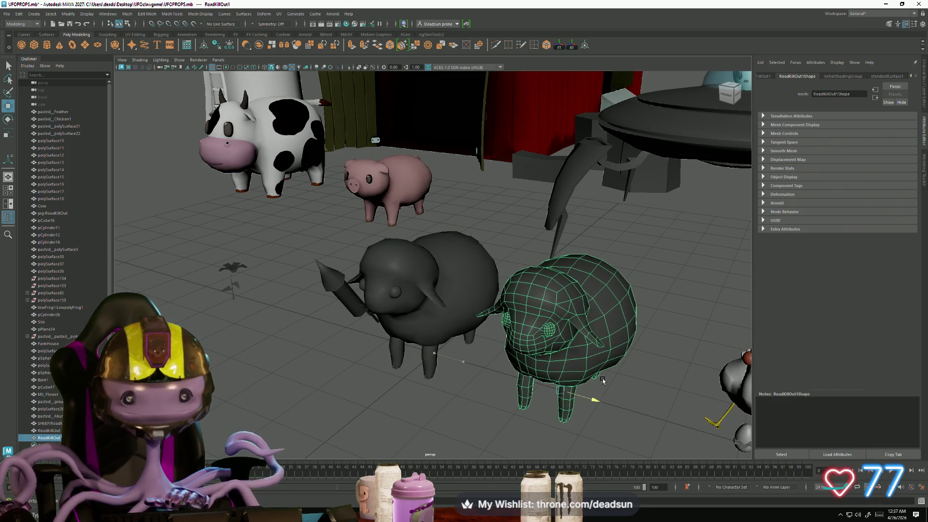
key(ctrl+z)
click(148, 14)
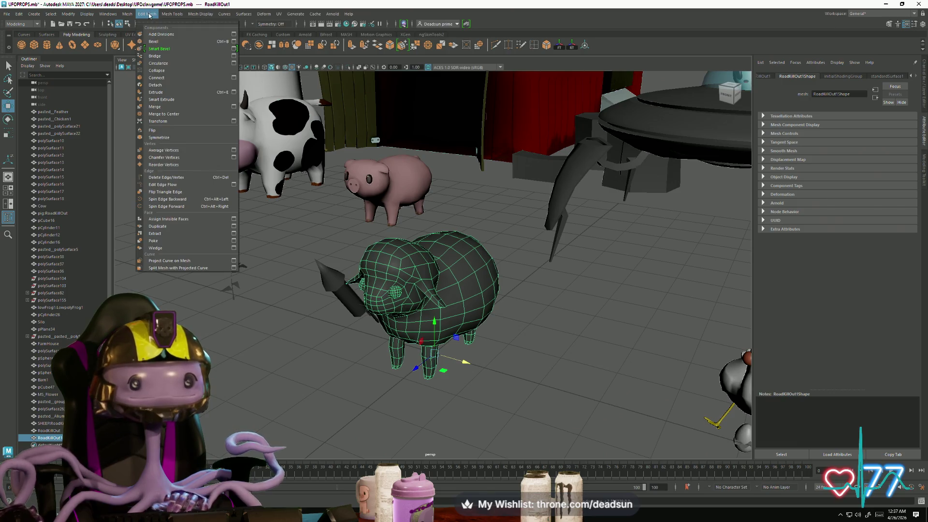
mouse_move(131, 16)
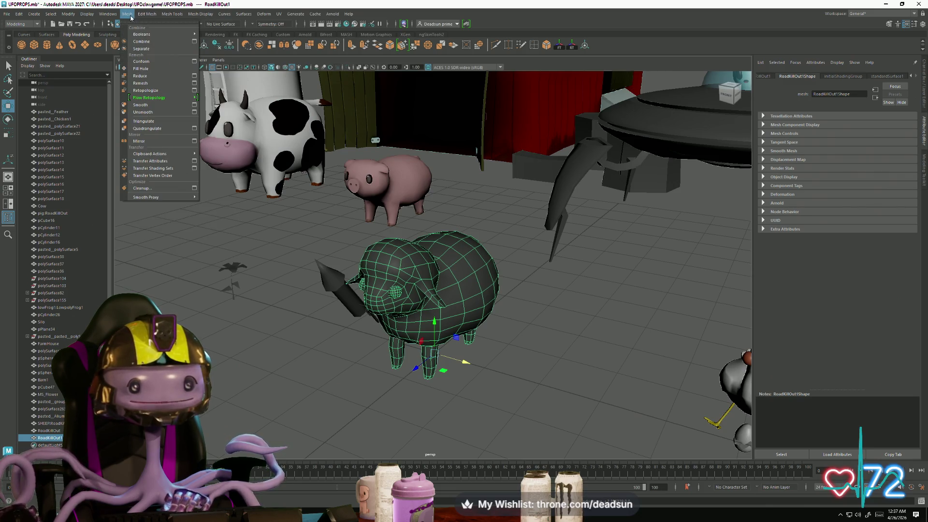
click(141, 104)
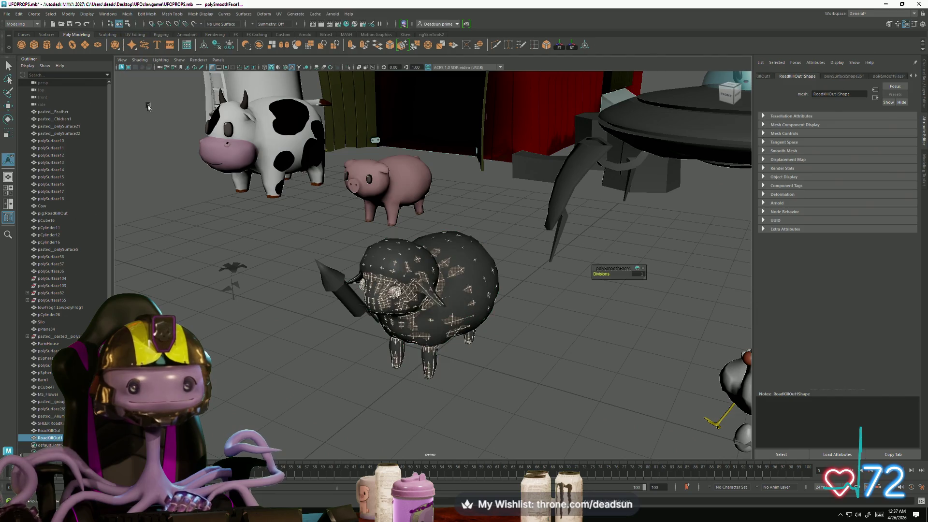
key(w)
mouse_move(461, 299)
mouse_down()
mouse_move(659, 384)
mouse_move(536, 333)
mouse_move(549, 332)
mouse_up()
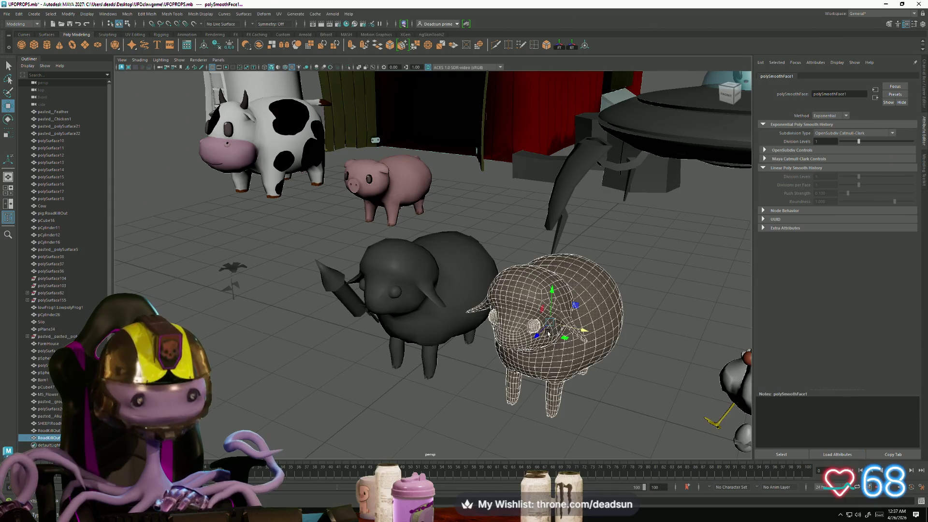
key(f)
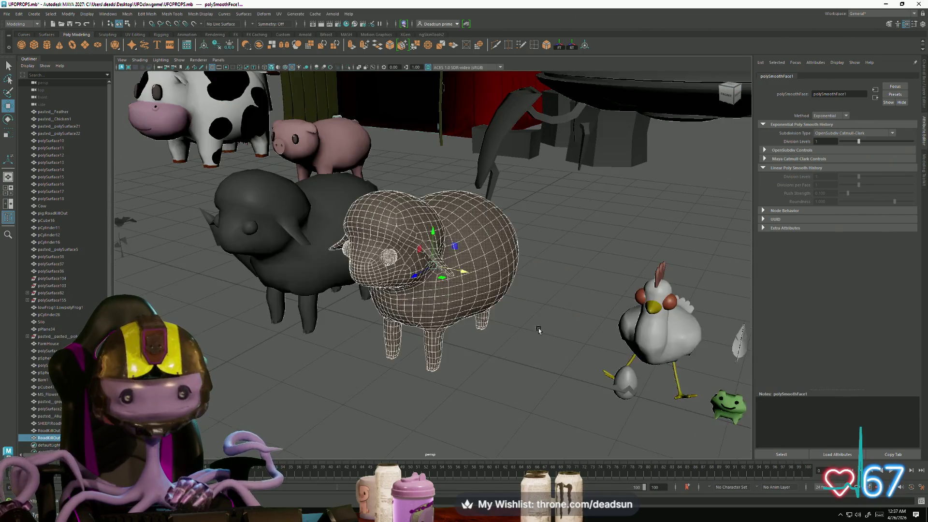
Frame the smoothed sheep on the right and select the smoothed copy
mouse_move(290, 377)
alt+mouse_down()
mouse_move(332, 379)
mouse_move(367, 357)
mouse_move(355, 349)
mouse_move(350, 368)
mouse_move(358, 350)
mouse_move(390, 348)
mouse_move(336, 344)
mouse_move(341, 314)
mouse_move(368, 307)
mouse_move(369, 348)
mouse_move(329, 373)
mouse_move(300, 375)
mouse_move(338, 357)
mouse_move(362, 356)
mouse_move(369, 373)
mouse_move(429, 356)
mouse_move(353, 352)
mouse_move(354, 360)
mouse_move(392, 319)
alt+mouse_up()
click(319, 382)
click(426, 270)
key(f)
click(348, 381)
click(391, 320)
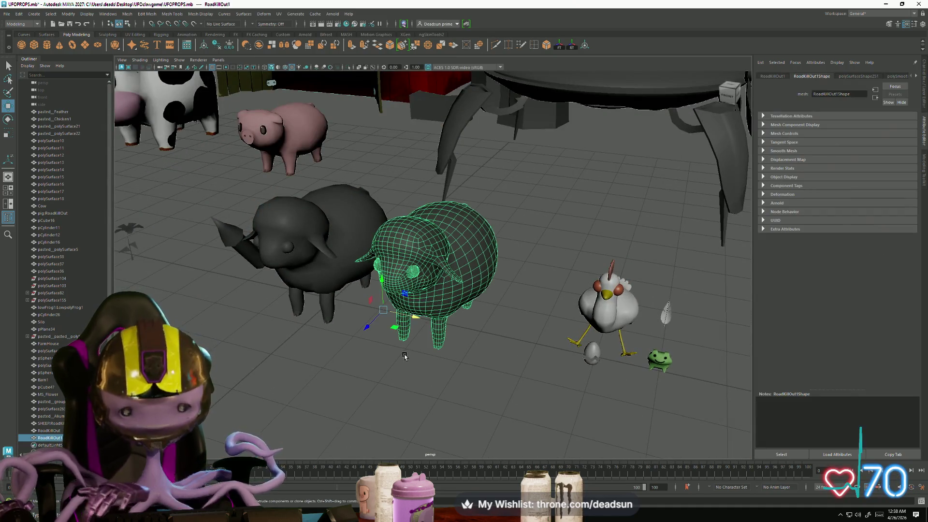
Delete the smoothed sheep copy and frame the remaining sheep from the front
key(Delete)
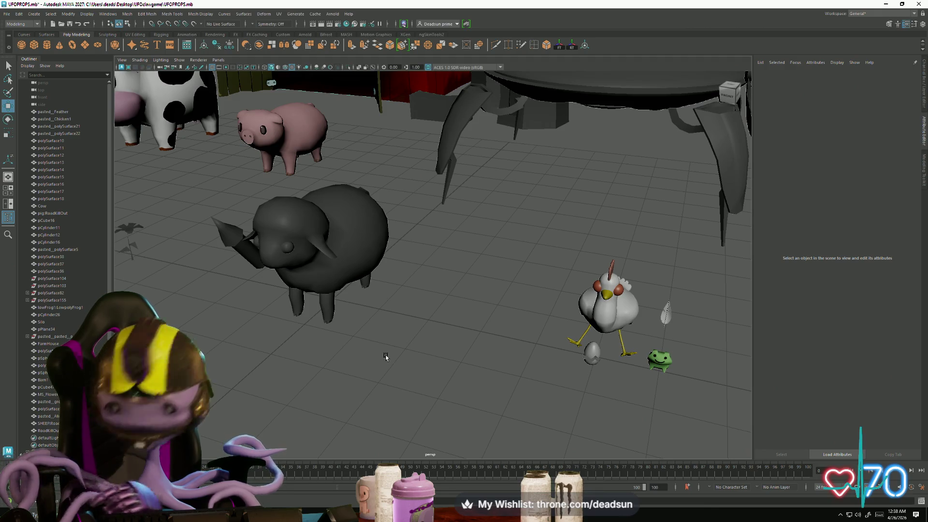
click(334, 287)
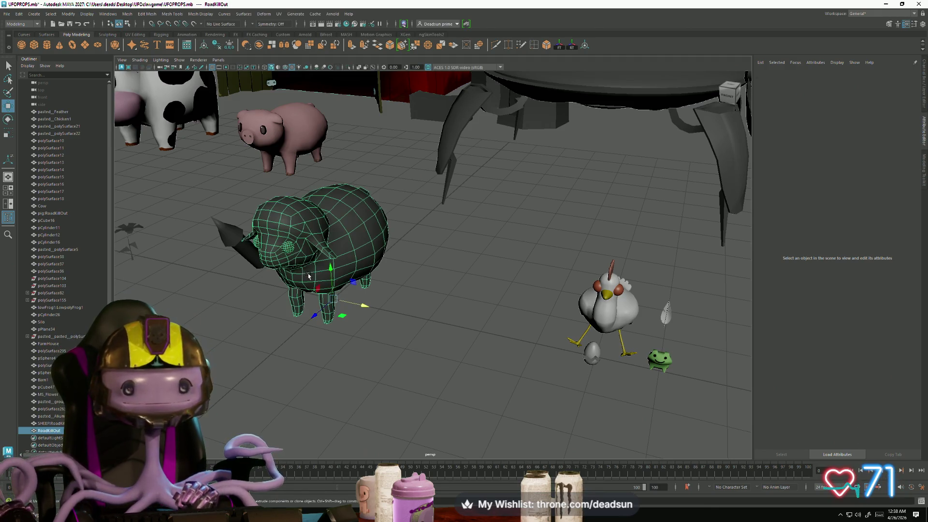
key(f)
click(332, 349)
mouse_move(333, 349)
alt+mouse_down()
mouse_move(346, 354)
mouse_move(335, 357)
mouse_move(338, 369)
alt+mouse_up()
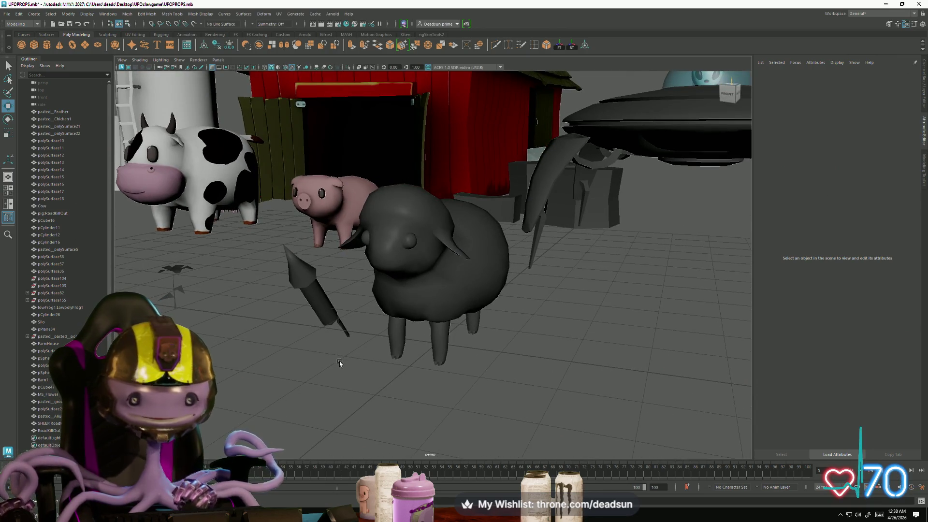
Orbit out past the UFO and barn, then zoom back in on the sheep
click(403, 289)
alt+right_drag(441, 331, 426, 350)
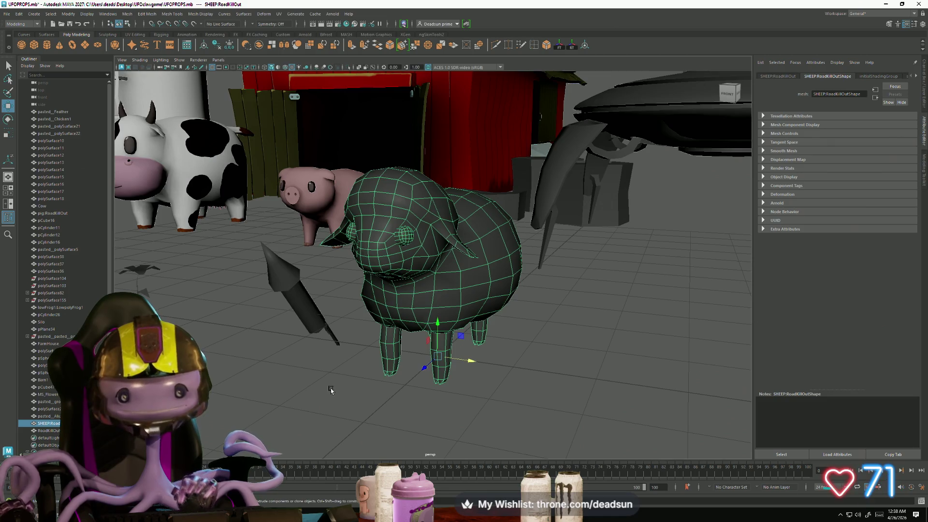
click(331, 391)
alt+drag(330, 391, 450, 152)
mouse_move(407, 234)
alt+mouse_down()
mouse_move(377, 332)
mouse_move(387, 323)
alt+mouse_up()
mouse_move(387, 322)
alt+right_down()
mouse_move(436, 414)
mouse_move(421, 413)
alt+right_up()
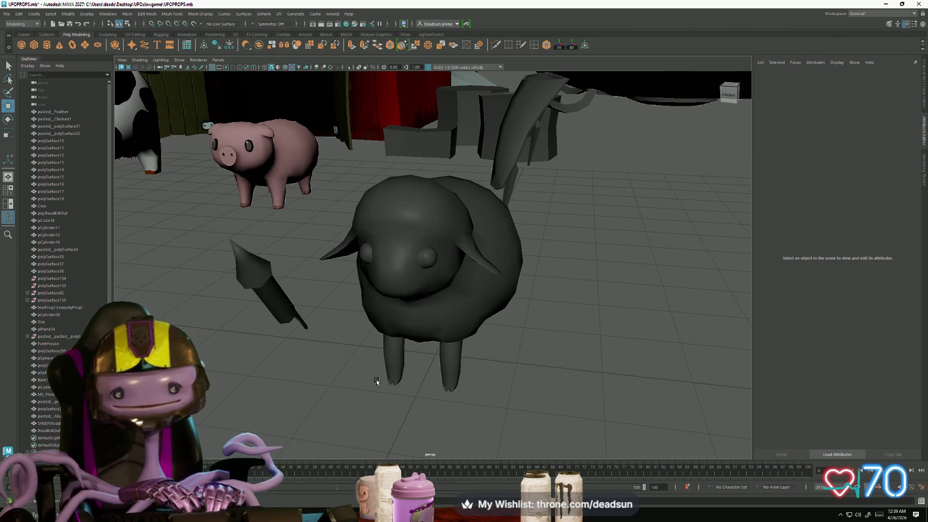
Frame the sheep and orbit to look at its mesh from below
click(435, 290)
mouse_move(367, 222)
alt+mouse_down()
mouse_move(327, 252)
mouse_move(344, 360)
mouse_move(338, 357)
alt+mouse_up()
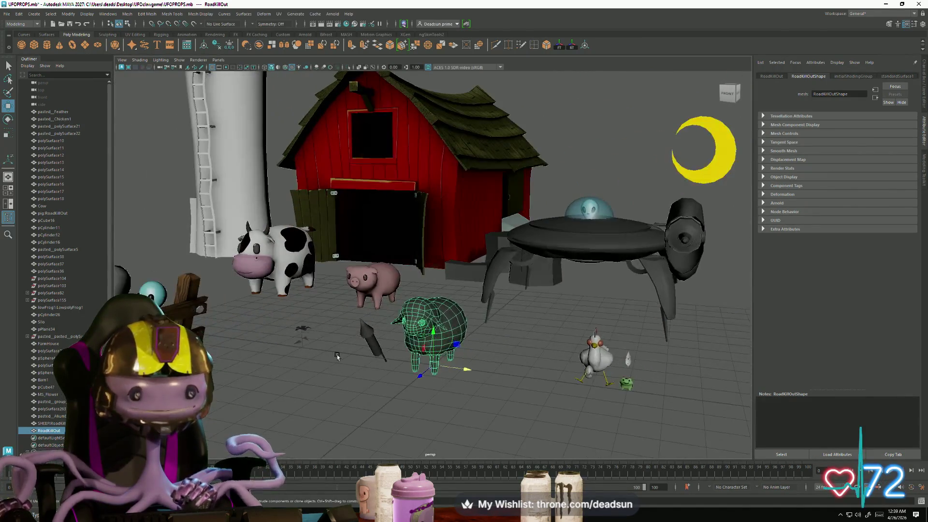
click(331, 368)
click(430, 367)
key(f)
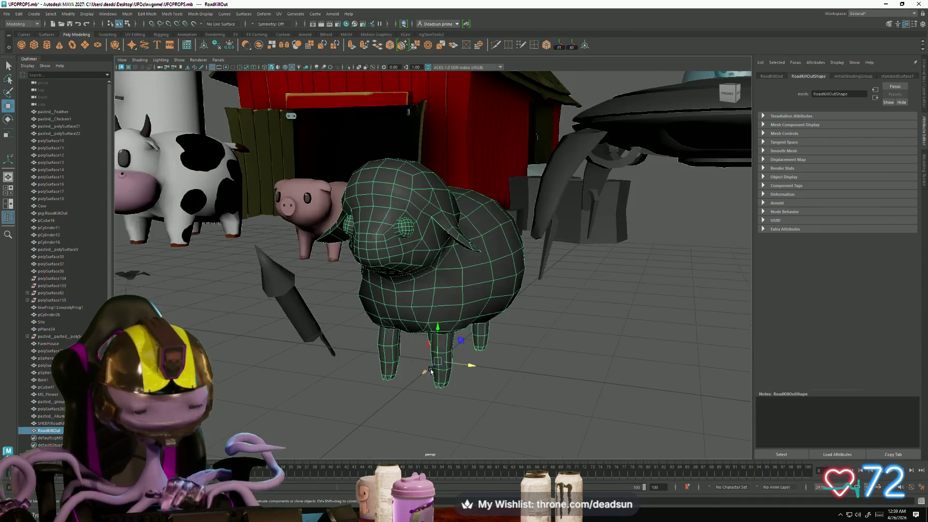
click(514, 406)
mouse_move(513, 407)
alt+mouse_down()
mouse_move(474, 368)
mouse_move(503, 346)
mouse_move(433, 313)
mouse_move(408, 286)
alt+mouse_up()
click(435, 314)
In Edge mode, pick an edge on the sheep's back and switch to Scale
right_drag(408, 285, 404, 274)
click(404, 274)
alt+drag(404, 274, 483, 277)
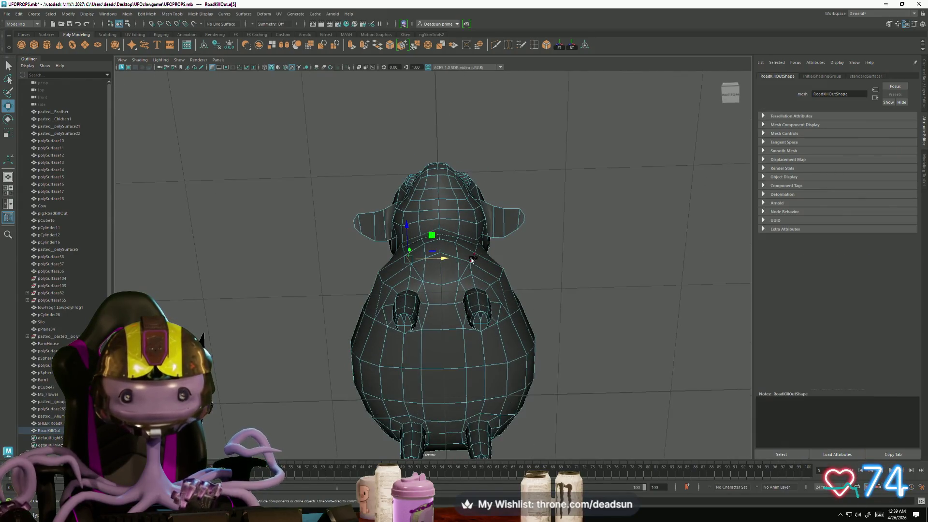
key(e)
key(r)
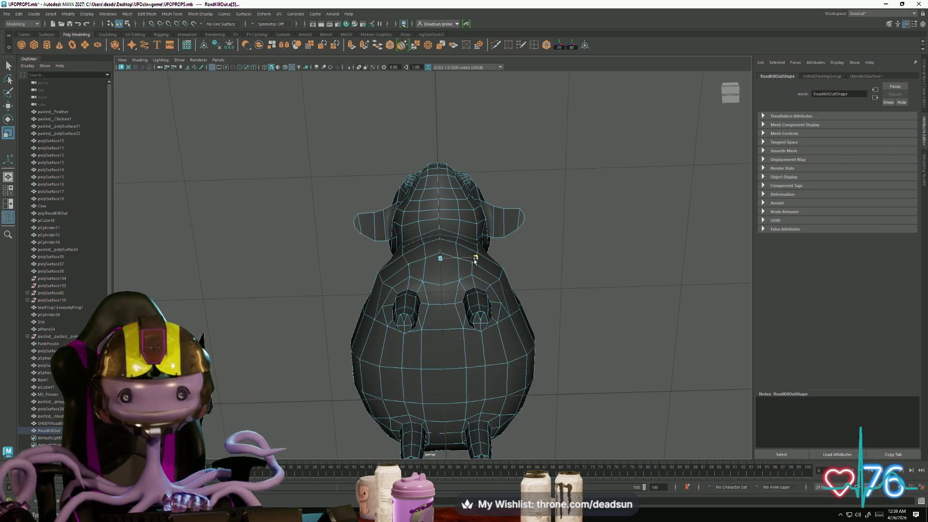
mouse_move(475, 259)
alt+mouse_down()
mouse_move(423, 315)
mouse_move(474, 365)
alt+mouse_up()
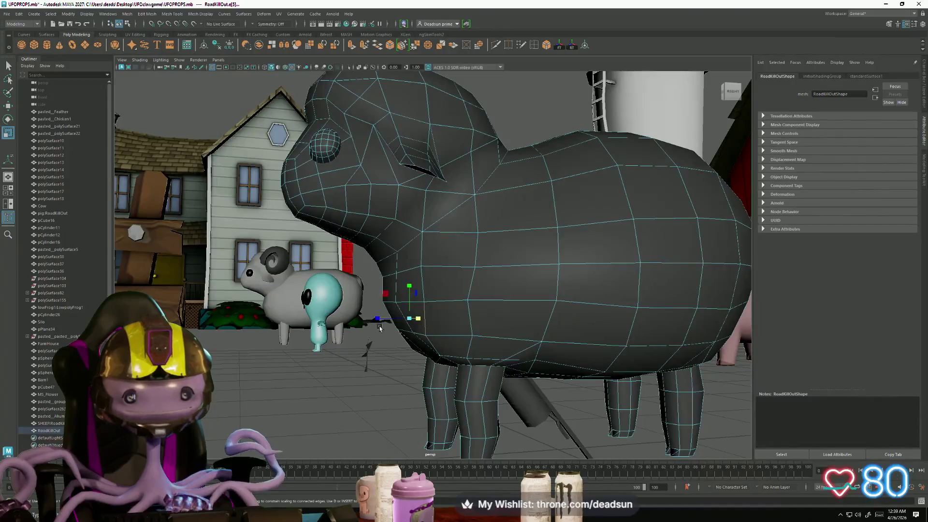
In Vertex mode, pick vertices on the sheep's head, including vertex 348, with Move active
right_drag(418, 311, 406, 294)
mouse_move(406, 294)
alt+mouse_down()
mouse_move(424, 298)
mouse_move(397, 289)
mouse_move(411, 237)
mouse_move(466, 249)
mouse_move(474, 260)
mouse_move(419, 239)
alt+mouse_up()
click(382, 251)
key(w)
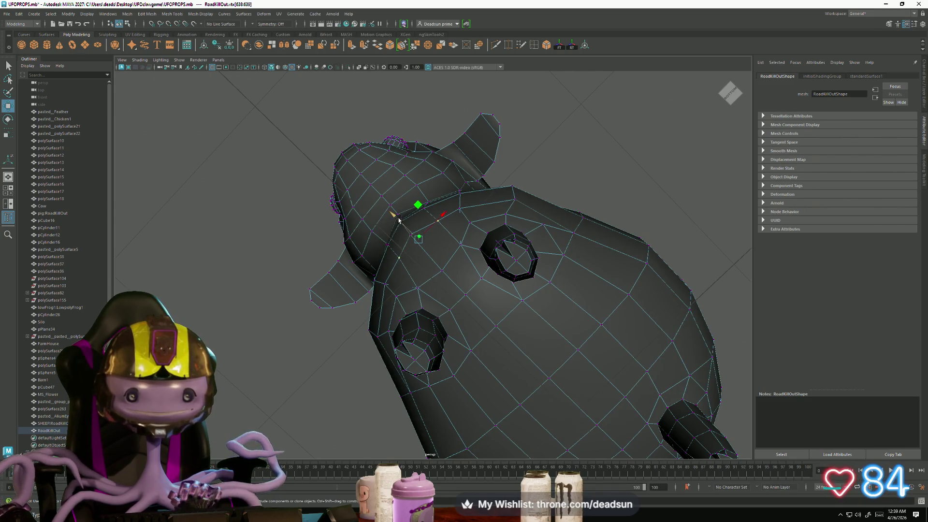
alt+drag(397, 218, 459, 300)
click(460, 301)
mouse_move(501, 328)
alt+mouse_down()
mouse_move(464, 328)
mouse_move(386, 276)
mouse_move(424, 323)
mouse_move(504, 267)
alt+mouse_up()
Orbit and zoom around the sheep from top-down, side and front views
click(655, 236)
mouse_move(655, 236)
alt+mouse_down()
mouse_move(416, 321)
mouse_move(394, 364)
alt+mouse_up()
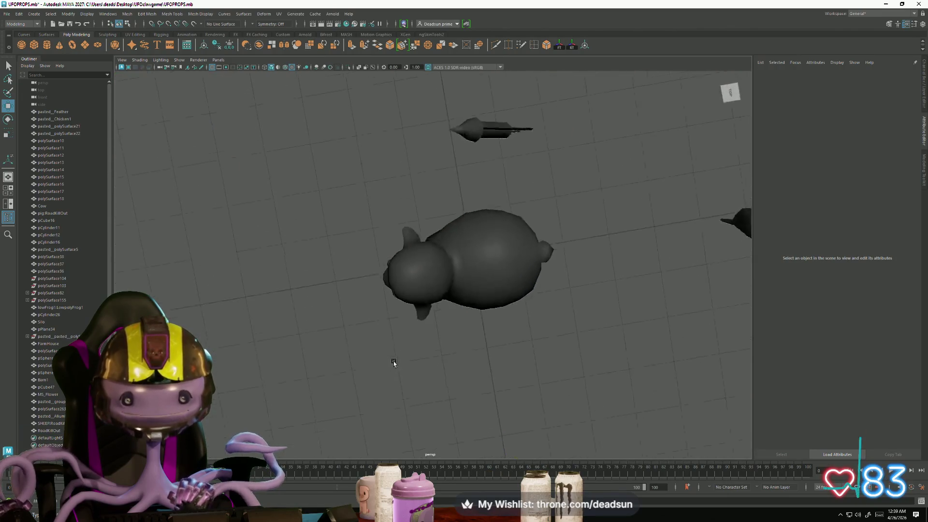
click(473, 319)
alt+drag(473, 320, 372, 340)
alt+right_drag(417, 342, 421, 358)
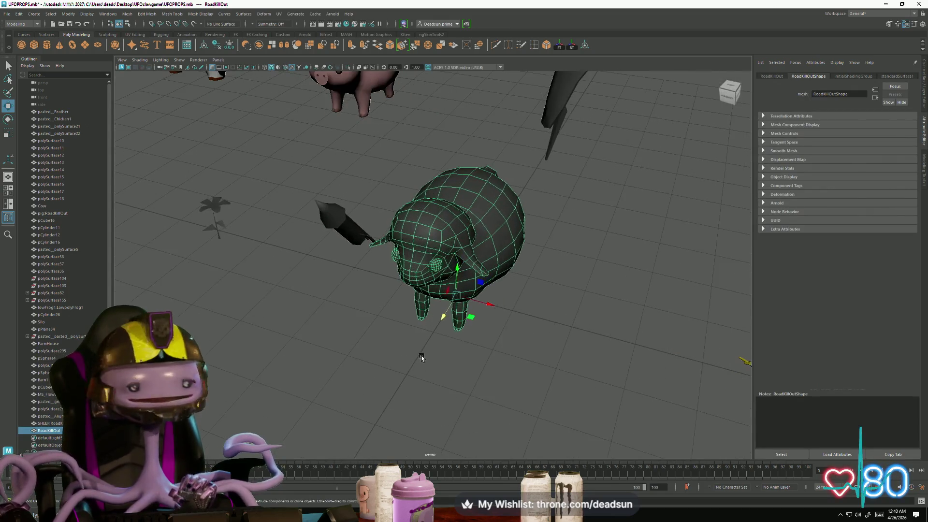
click(431, 353)
mouse_move(431, 353)
alt+mouse_down()
mouse_move(417, 344)
mouse_move(416, 355)
alt+mouse_up()
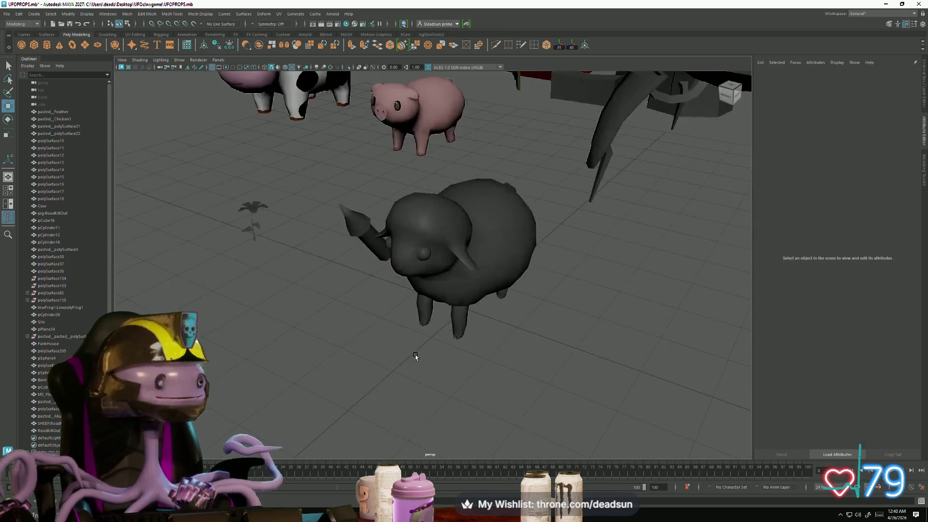
alt+right_drag(416, 355, 409, 356)
mouse_move(376, 392)
alt+mouse_down()
mouse_move(458, 381)
mouse_move(424, 373)
alt+mouse_up()
click(424, 374)
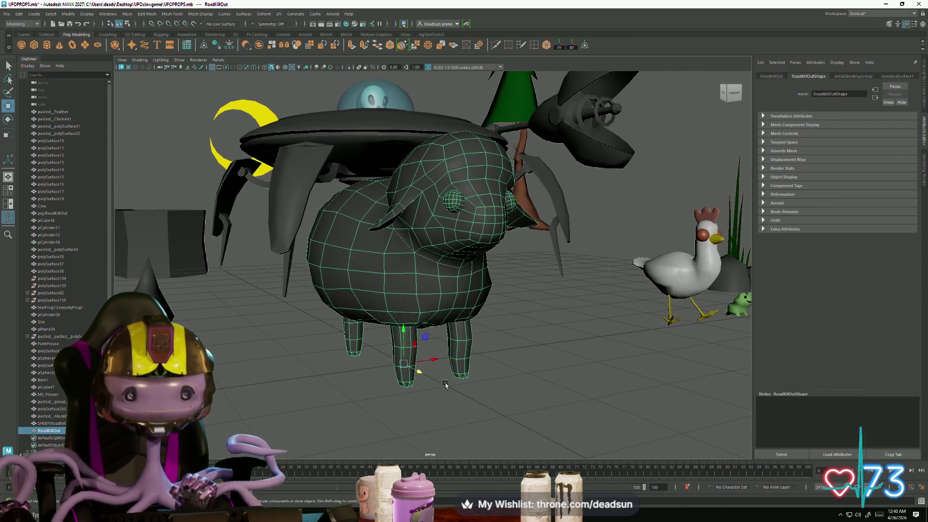
key(f)
alt+drag(546, 376, 451, 382)
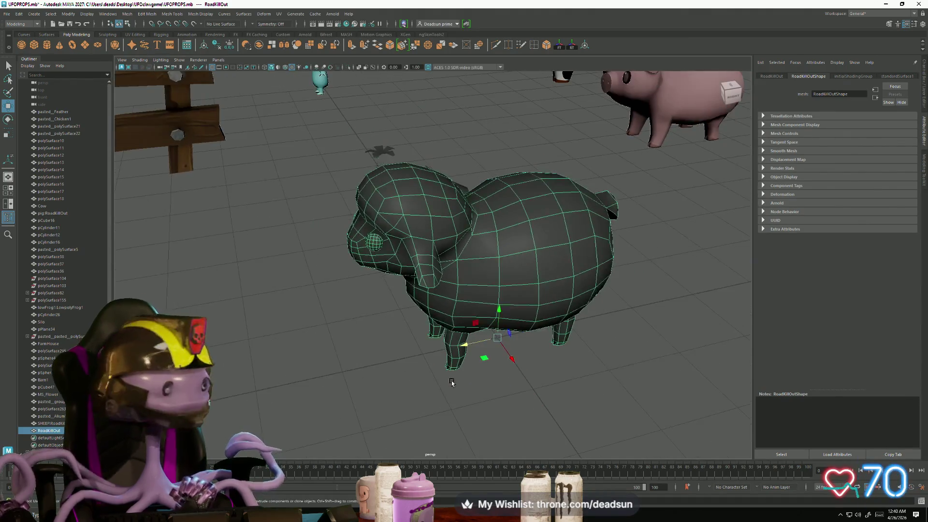
mouse_move(400, 396)
alt+mouse_down()
mouse_move(412, 387)
mouse_move(409, 397)
alt+mouse_up()
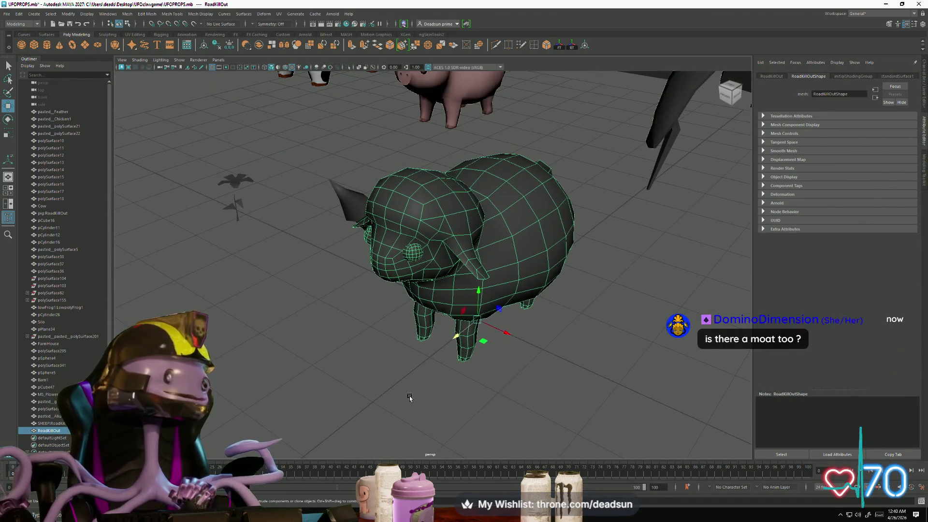
scroll(408, 398, up, 3)
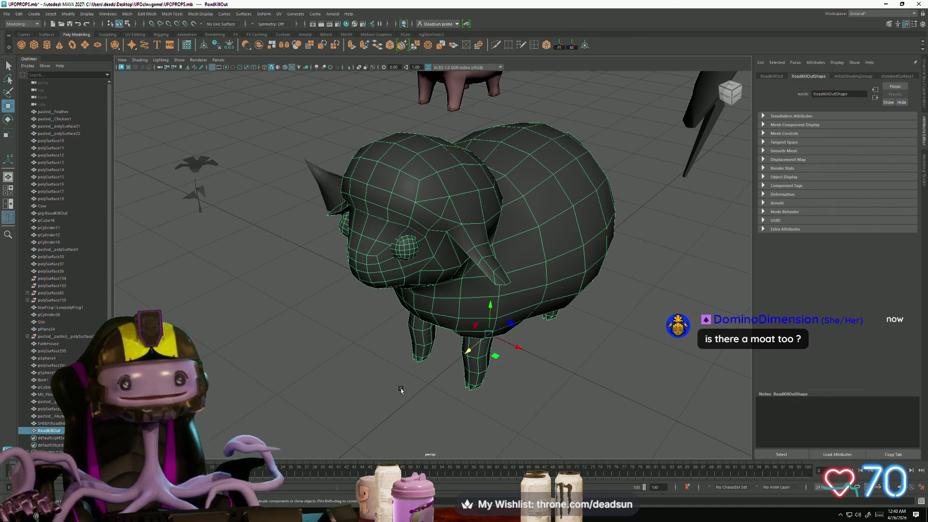
Swing toward the barn, then inspect the sheep's body and legs from close side views
click(368, 329)
mouse_move(368, 328)
alt+mouse_down()
mouse_move(349, 286)
mouse_move(369, 263)
mouse_move(388, 269)
alt+mouse_up()
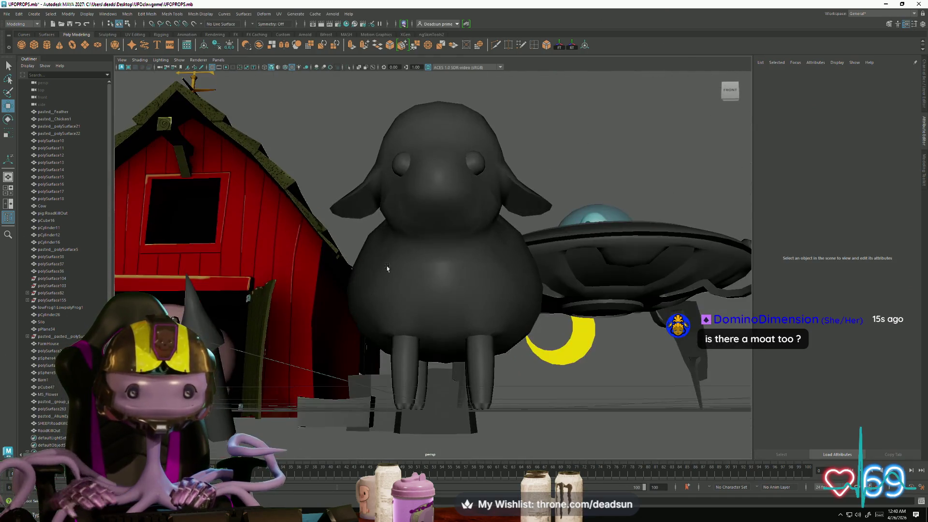
click(424, 186)
mouse_move(473, 229)
alt+mouse_down()
mouse_move(452, 266)
mouse_move(475, 252)
alt+mouse_up()
scroll(474, 253, up, 5)
mouse_move(455, 305)
alt+mouse_down()
mouse_move(494, 318)
mouse_move(464, 240)
mouse_move(489, 276)
mouse_move(501, 260)
mouse_move(493, 253)
mouse_move(456, 276)
alt+mouse_up()
scroll(399, 297, up, 5)
mouse_move(400, 297)
alt+mouse_down()
mouse_move(452, 326)
mouse_move(469, 315)
mouse_move(422, 324)
mouse_move(302, 319)
mouse_move(378, 310)
mouse_move(415, 280)
alt+mouse_up()
key(f)
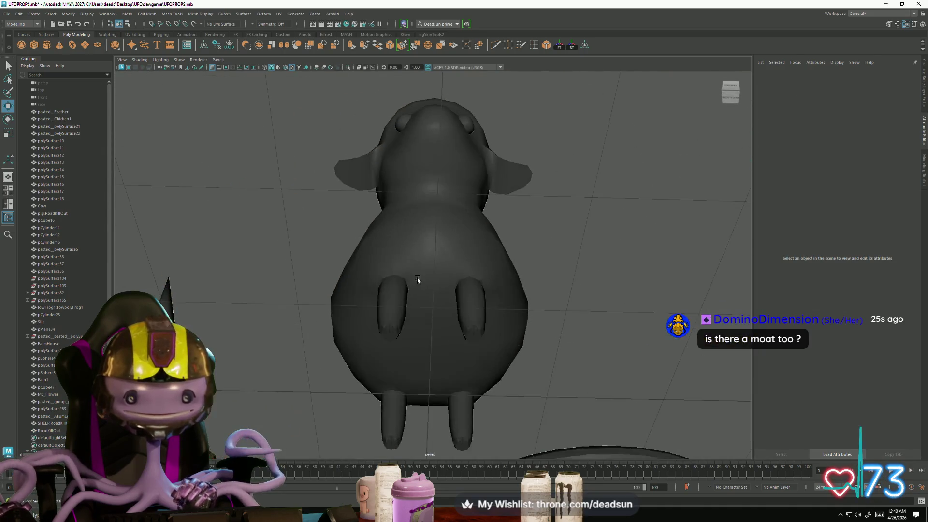
scroll(484, 291, up, 5)
mouse_move(487, 300)
alt+mouse_down()
mouse_move(472, 315)
mouse_move(459, 311)
mouse_move(407, 269)
alt+mouse_up()
scroll(487, 327, down, 5)
Select the whole RoadKillOut sheep copy and slide it right along X beside the other
right_drag(446, 246, 449, 247)
click(428, 251)
alt+drag(428, 251, 428, 313)
scroll(446, 290, up, 5)
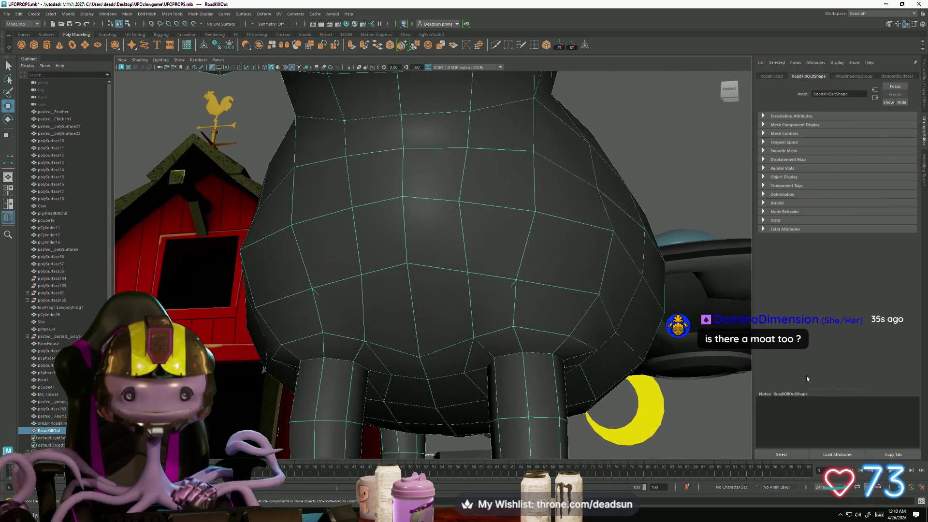
scroll(496, 346, down, 3)
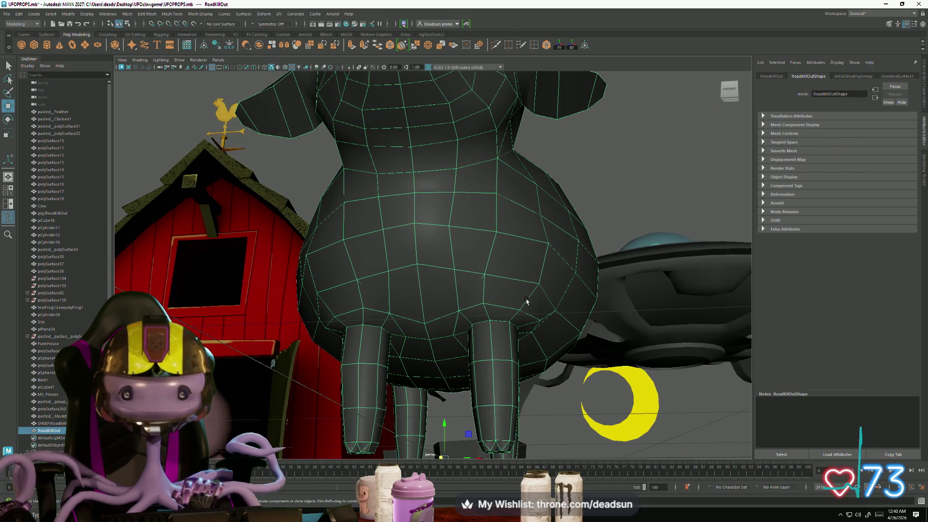
alt+drag(526, 302, 436, 314)
drag(547, 394, 672, 388)
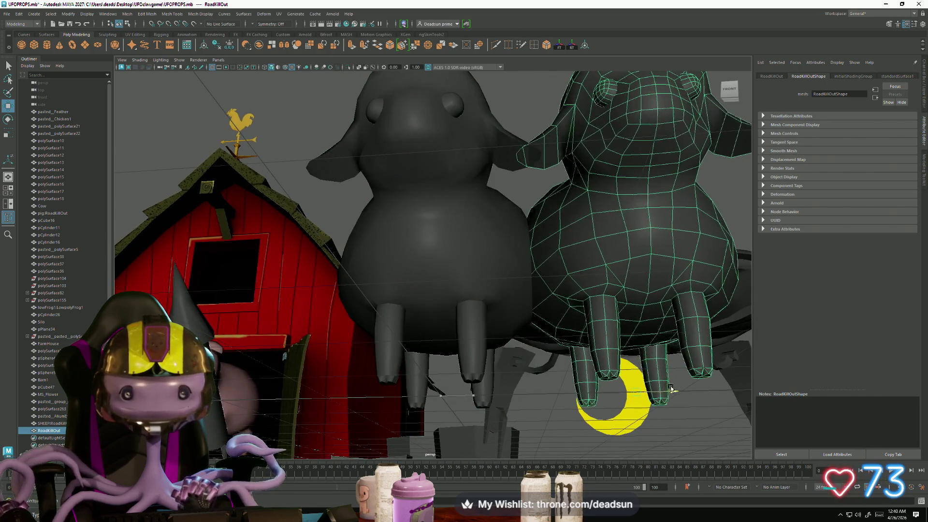
mouse_move(515, 333)
alt+mouse_down()
mouse_move(560, 299)
mouse_move(598, 334)
mouse_move(597, 354)
mouse_move(588, 327)
mouse_move(602, 295)
mouse_move(595, 303)
alt+mouse_up()
Delete the shifted sheep copy and select the remaining original SHEEP:RoadKillOut
key(Delete)
click(471, 293)
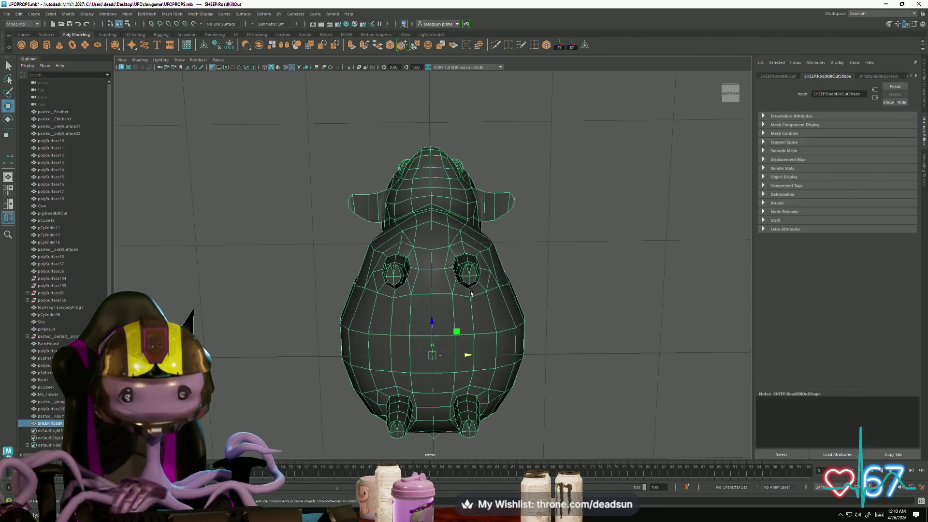
alt+drag(470, 294, 400, 287)
scroll(435, 290, up, 4)
Inspect the sheep's vertices from the underside, side and front views
right_drag(382, 229, 362, 216)
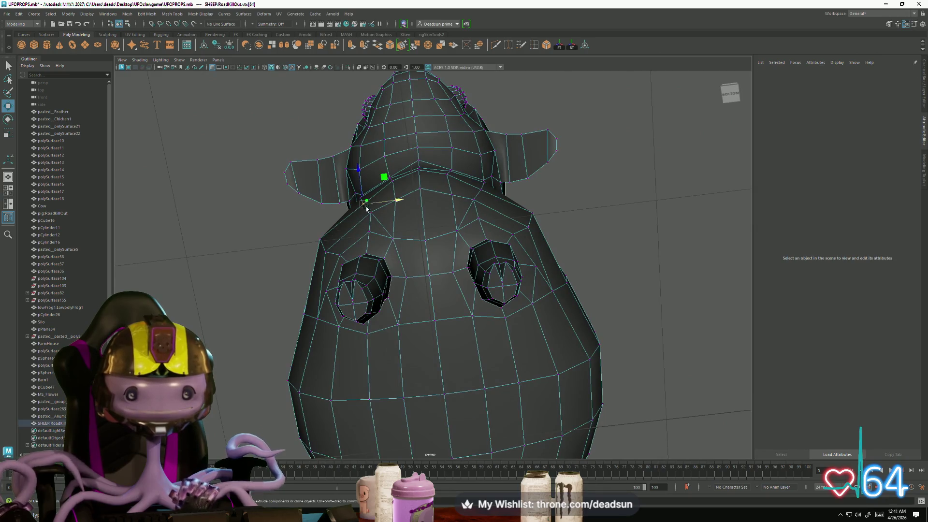
alt+drag(440, 234, 451, 231)
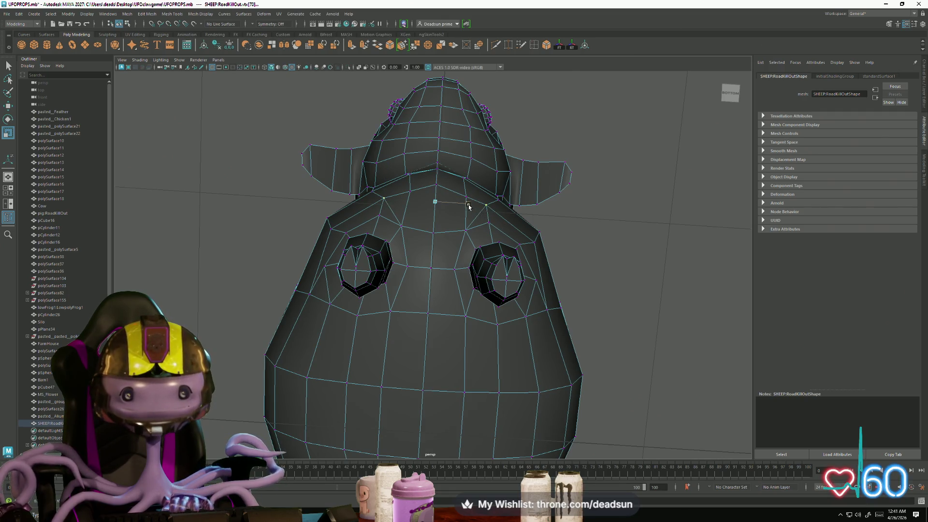
mouse_move(471, 207)
alt+mouse_down()
mouse_move(512, 292)
mouse_move(473, 265)
alt+mouse_up()
mouse_move(545, 270)
alt+mouse_down()
mouse_move(337, 268)
mouse_move(329, 290)
mouse_move(467, 332)
mouse_move(556, 338)
alt+mouse_up()
key(w)
Return the sheep to Object Mode and clear the selection
right_click(400, 270)
key(F8)
click(338, 347)
mouse_move(338, 346)
alt+mouse_down()
mouse_move(363, 334)
mouse_move(332, 338)
mouse_move(372, 297)
mouse_move(354, 364)
mouse_move(370, 333)
mouse_move(345, 333)
mouse_move(355, 302)
mouse_move(445, 327)
mouse_move(422, 387)
mouse_move(385, 408)
mouse_move(388, 382)
mouse_move(379, 408)
mouse_move(448, 401)
mouse_move(367, 429)
alt+mouse_up()
click(386, 408)
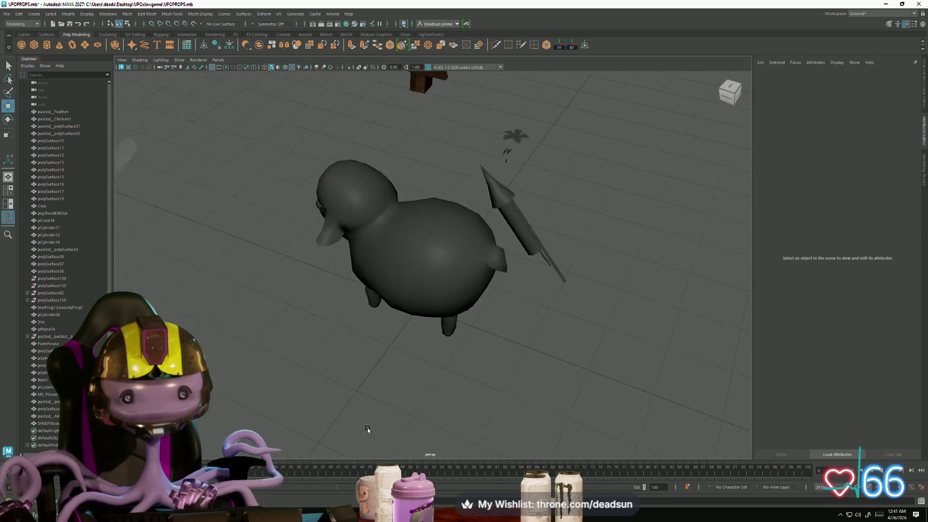
click(419, 302)
alt+drag(411, 333, 378, 322)
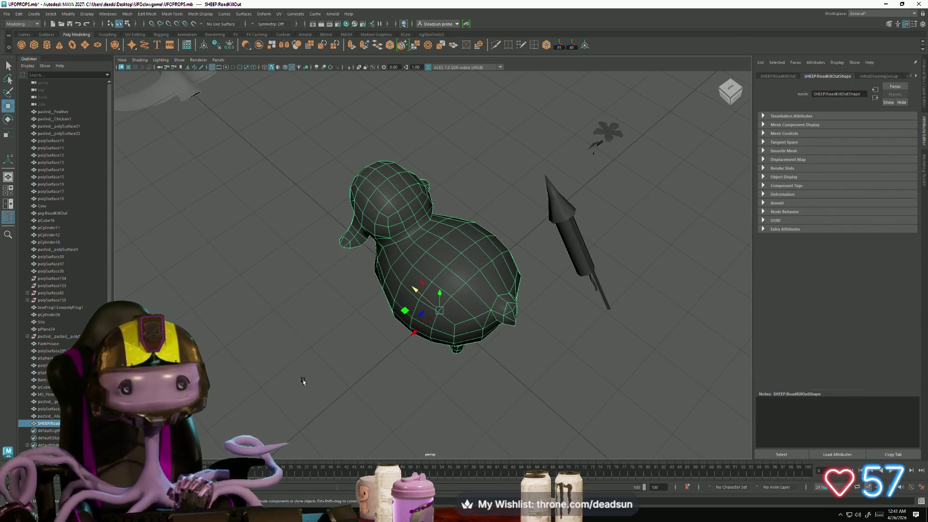
click(303, 381)
mouse_move(324, 404)
alt+mouse_down()
mouse_move(445, 327)
mouse_move(448, 292)
mouse_move(445, 338)
mouse_move(419, 346)
mouse_move(396, 388)
alt+mouse_up()
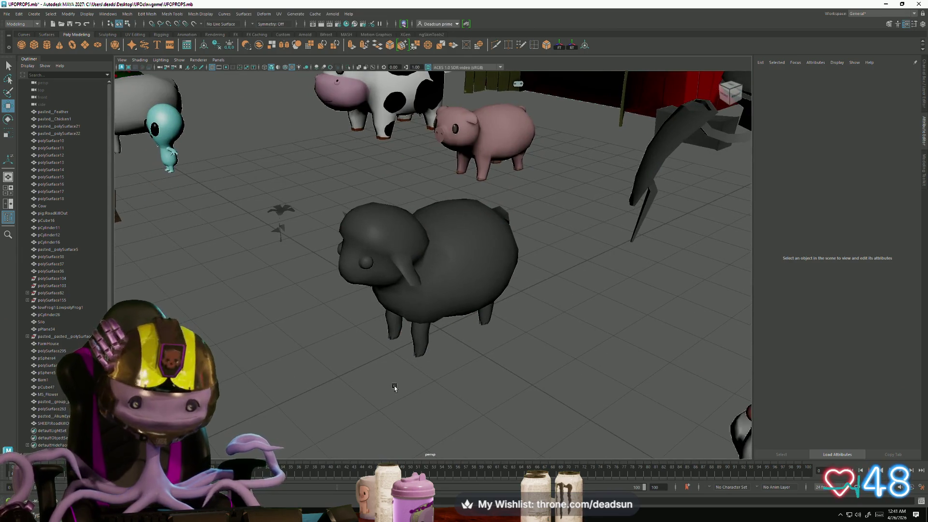
mouse_move(394, 388)
alt+mouse_down()
mouse_move(385, 375)
mouse_move(379, 388)
mouse_move(392, 379)
mouse_move(394, 387)
mouse_move(420, 345)
mouse_move(398, 385)
mouse_move(339, 373)
mouse_move(348, 394)
mouse_move(410, 303)
mouse_move(397, 335)
mouse_move(410, 244)
alt+mouse_up()
scroll(423, 390, down, 5)
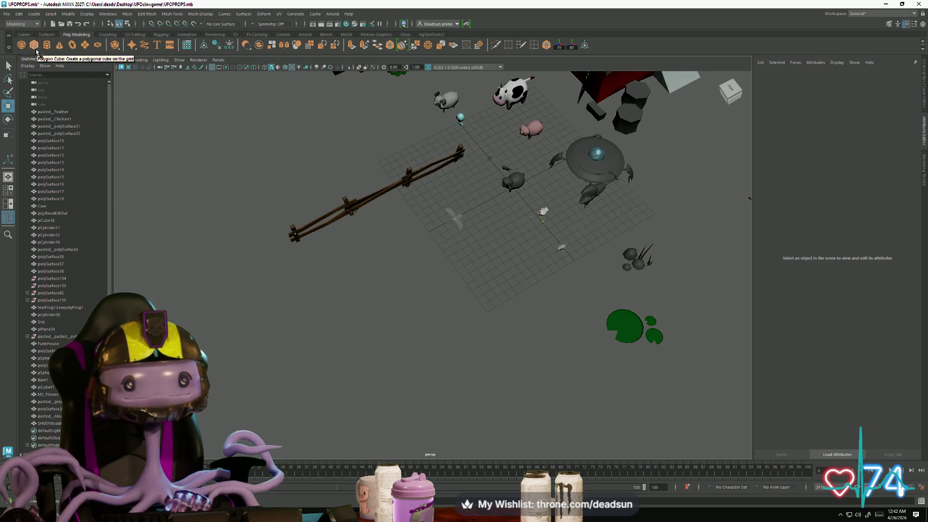
click(89, 45)
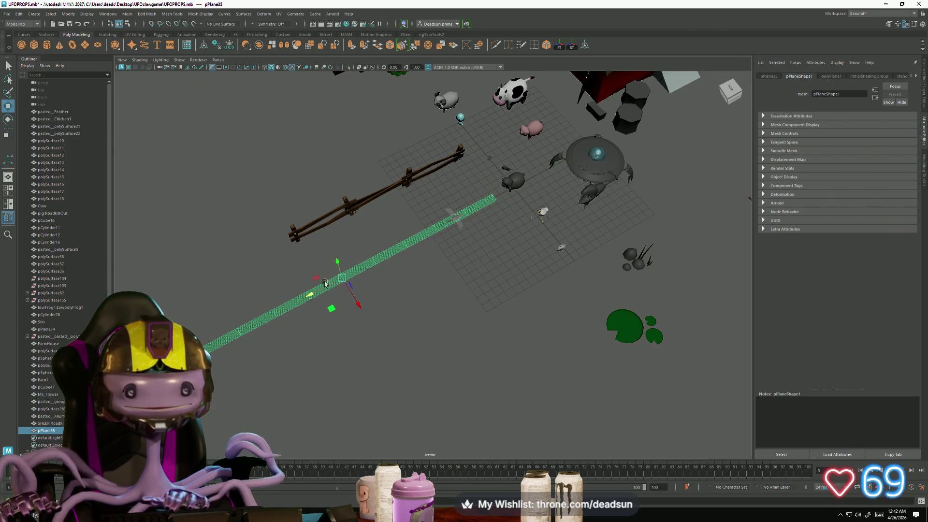
key(f)
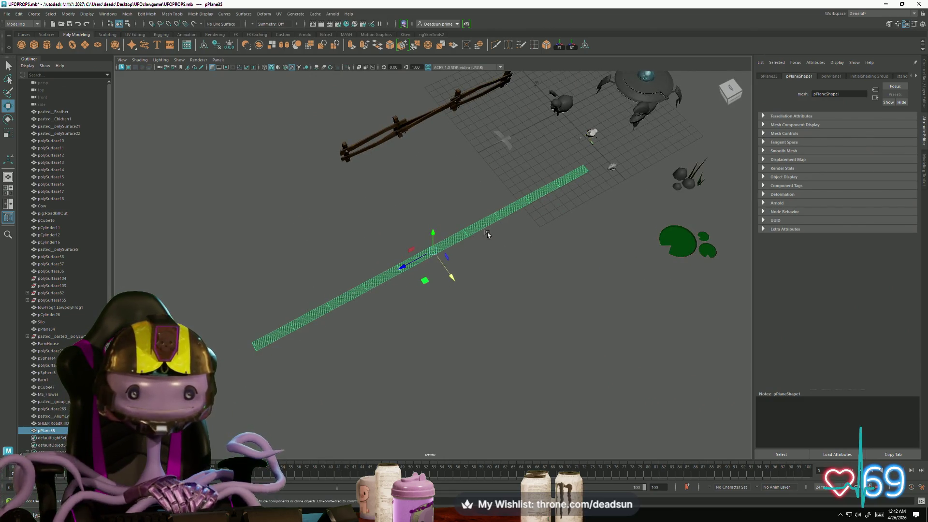
mouse_move(558, 240)
alt+mouse_down()
mouse_move(429, 307)
mouse_move(525, 253)
mouse_move(547, 303)
mouse_move(547, 285)
mouse_move(503, 276)
mouse_move(480, 292)
alt+mouse_up()
click(443, 247)
click(444, 265)
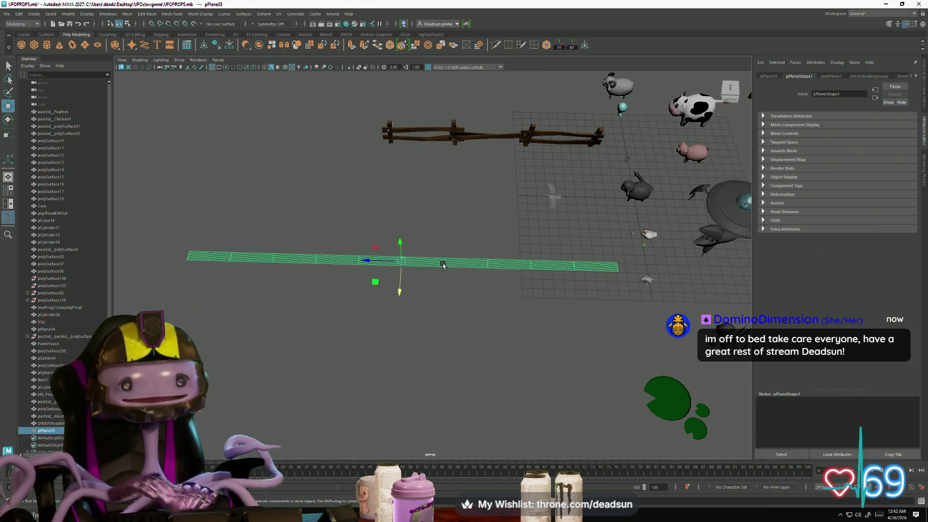
key(Delete)
mouse_move(417, 232)
alt+mouse_down()
mouse_move(648, 295)
mouse_move(325, 408)
mouse_move(398, 329)
mouse_move(532, 369)
mouse_move(514, 347)
mouse_move(538, 349)
mouse_move(351, 344)
mouse_move(359, 311)
mouse_move(375, 297)
mouse_move(489, 369)
mouse_move(474, 365)
mouse_move(500, 349)
mouse_move(341, 364)
mouse_move(472, 352)
mouse_move(422, 344)
mouse_move(435, 352)
mouse_move(417, 374)
mouse_move(312, 378)
mouse_move(441, 400)
mouse_move(396, 384)
mouse_move(406, 379)
mouse_move(394, 400)
mouse_move(441, 408)
mouse_move(470, 387)
mouse_move(426, 377)
mouse_move(487, 376)
mouse_move(387, 379)
mouse_move(411, 376)
alt+mouse_up()
click(417, 373)
click(363, 376)
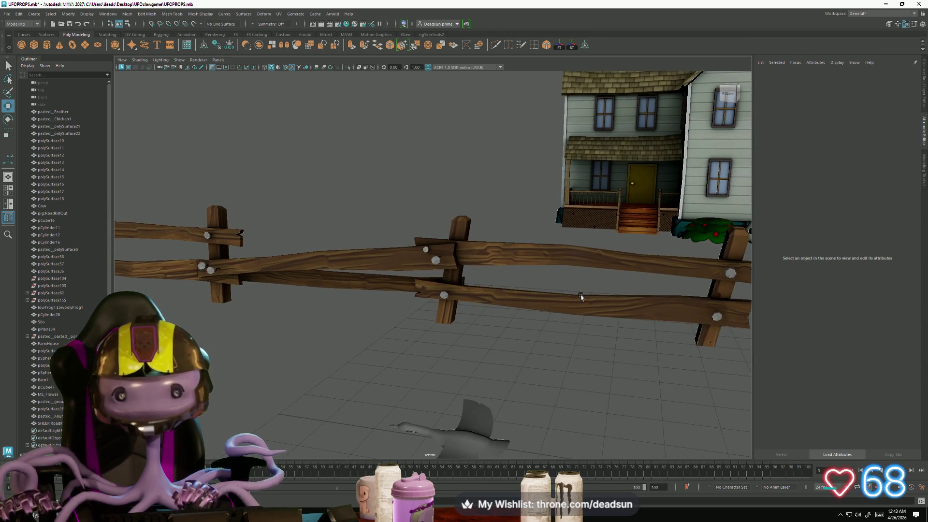
Select the pSphere5 bush by the porch, frame it, and scale it taller along Y
alt+drag(433, 324, 477, 325)
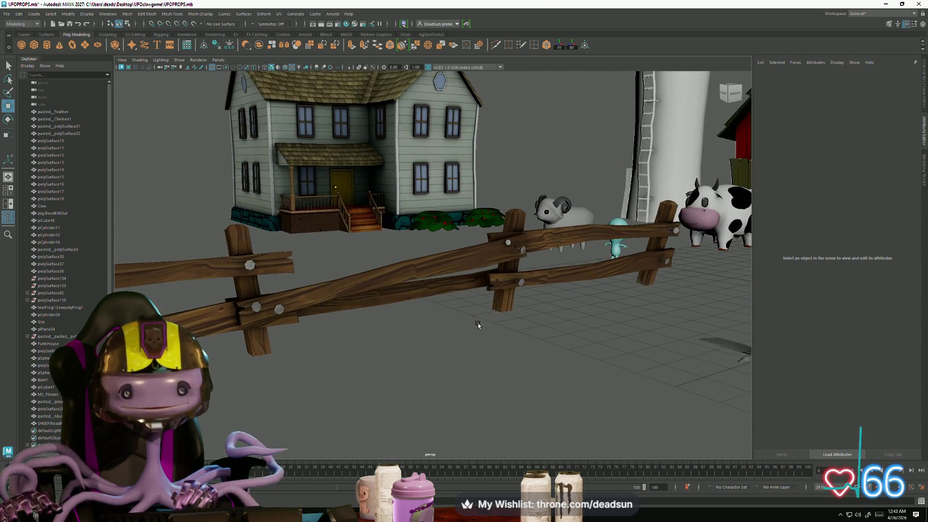
alt+drag(277, 286, 390, 258)
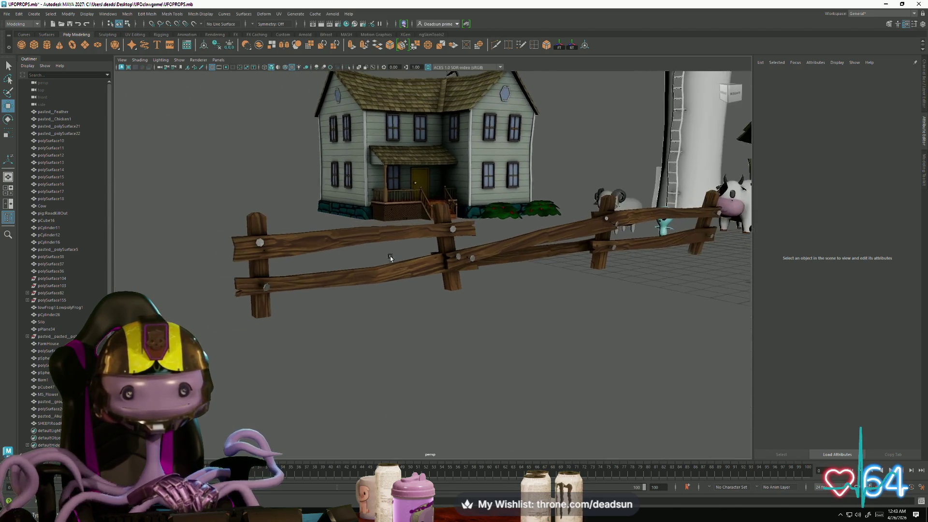
mouse_move(399, 240)
alt+mouse_down()
mouse_move(502, 319)
mouse_move(530, 307)
mouse_move(369, 332)
mouse_move(435, 319)
mouse_move(380, 318)
mouse_move(283, 358)
mouse_move(500, 335)
mouse_move(393, 341)
alt+mouse_up()
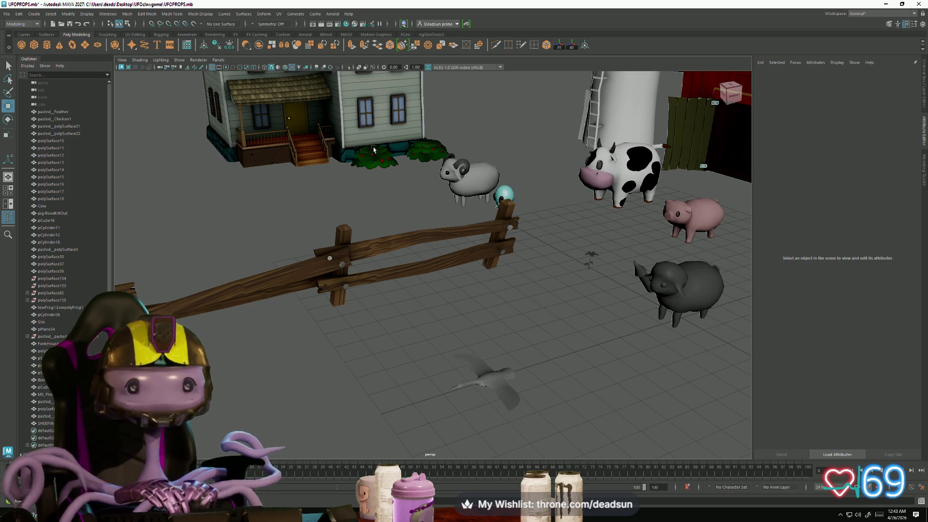
click(387, 165)
key(f)
key(e)
key(r)
mouse_move(433, 233)
mouse_down()
mouse_move(433, 225)
mouse_move(383, 263)
mouse_up()
Inspect the stretched bush from several angles, selecting and deselecting it
alt+drag(456, 385, 386, 342)
click(440, 374)
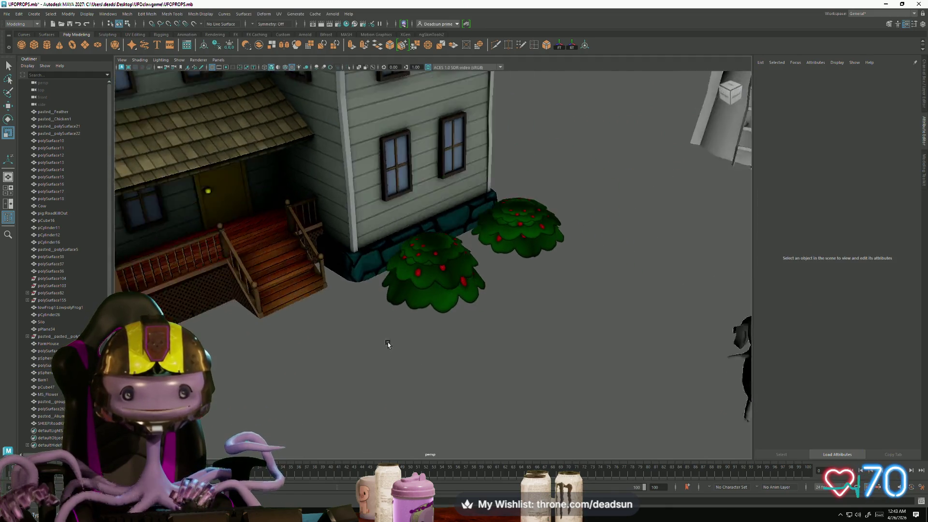
scroll(386, 342, up, 5)
mouse_move(531, 312)
alt+mouse_down()
mouse_move(479, 321)
mouse_move(503, 332)
mouse_move(459, 290)
mouse_move(425, 310)
alt+mouse_up()
click(459, 290)
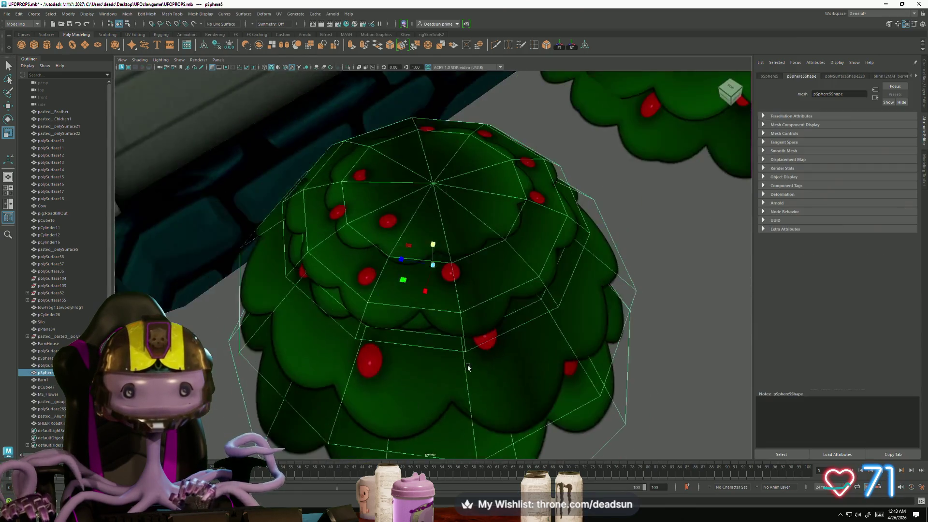
scroll(425, 310, down, 5)
click(395, 390)
mouse_move(395, 390)
alt+mouse_down()
mouse_move(383, 396)
mouse_move(417, 346)
mouse_move(387, 365)
mouse_move(435, 338)
mouse_move(323, 343)
mouse_move(380, 338)
mouse_move(398, 353)
mouse_move(321, 321)
mouse_move(373, 356)
mouse_move(321, 321)
alt+mouse_up()
click(383, 396)
scroll(384, 421, up, 5)
scroll(396, 365, down, 5)
scroll(396, 365, down, 2)
click(389, 385)
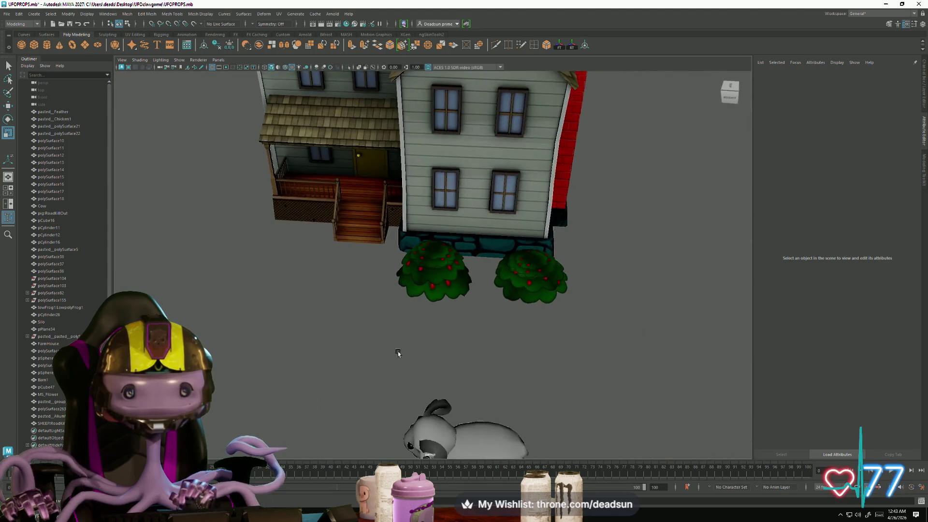
scroll(398, 353, down, 5)
Select the pine tree and pull back to a wide view of the farm
alt+right_drag(321, 322, 446, 371)
click(669, 230)
alt+right_drag(669, 230, 388, 355)
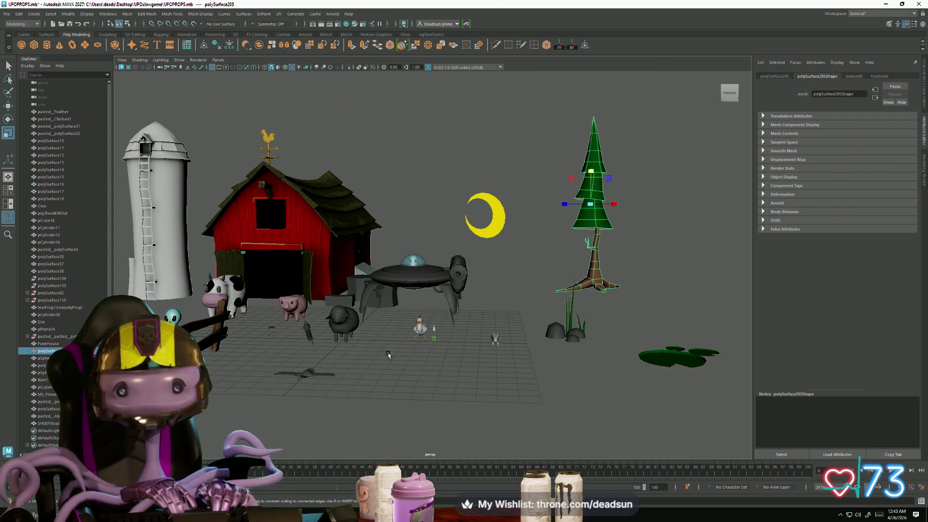
Select and frame the bird mesh pPlane34, looking down on it
mouse_move(142, 196)
alt+mouse_down()
mouse_move(467, 268)
mouse_move(435, 274)
mouse_move(440, 315)
mouse_move(449, 306)
mouse_move(365, 311)
mouse_move(339, 340)
mouse_move(335, 294)
mouse_move(443, 289)
mouse_move(353, 313)
mouse_move(463, 301)
mouse_move(414, 294)
alt+mouse_up()
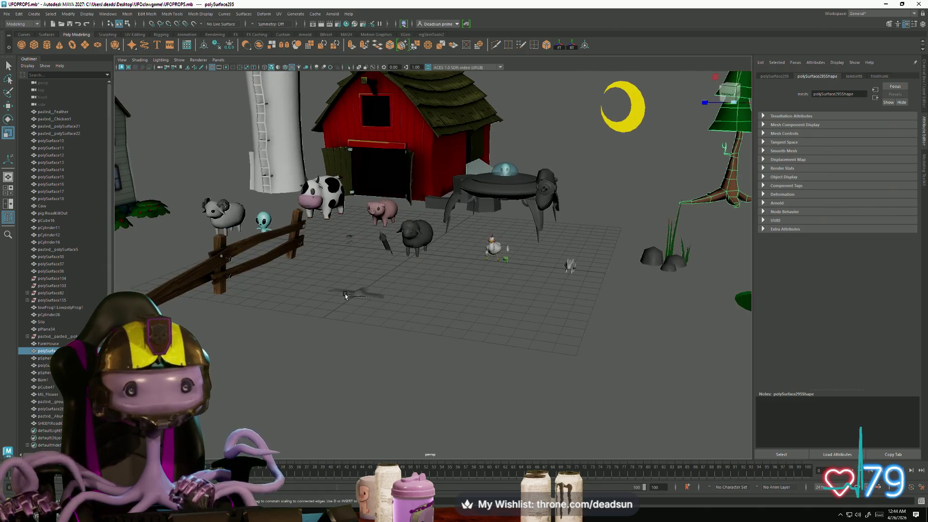
click(345, 295)
key(f)
mouse_move(390, 332)
alt+mouse_down()
mouse_move(456, 340)
mouse_move(559, 377)
alt+mouse_up()
Pull back to the farm and bring the Firefox window showing Discord over the viewport
mouse_move(559, 377)
alt+right_down()
mouse_move(506, 346)
mouse_move(435, 327)
alt+right_up()
mouse_move(435, 327)
alt+mouse_down()
mouse_move(451, 326)
mouse_move(464, 277)
mouse_move(430, 355)
alt+mouse_up()
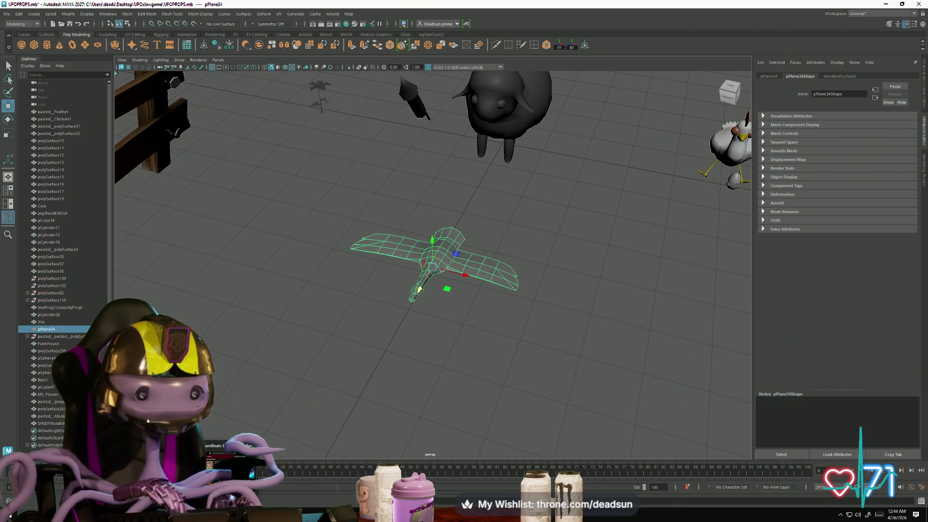
mouse_move(927, 28)
mouse_down()
mouse_move(840, 29)
mouse_move(651, 66)
mouse_up()
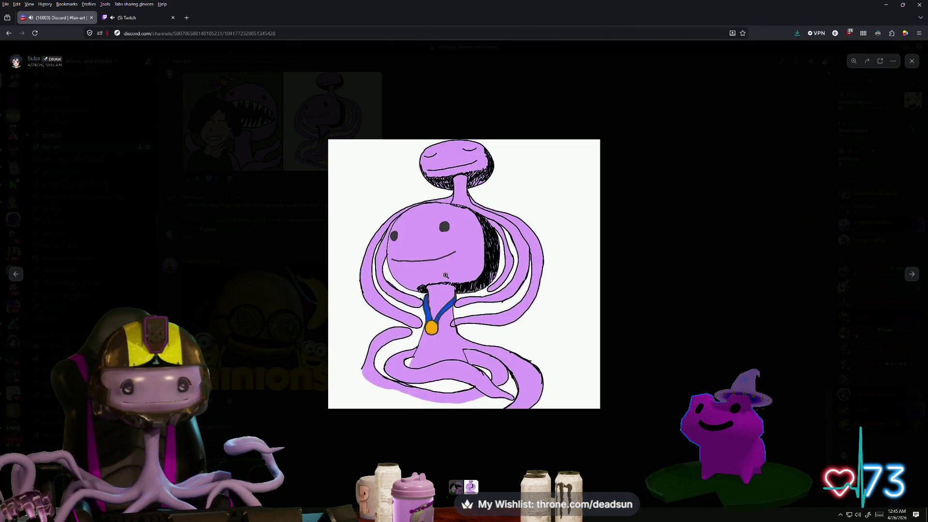
Close the open image, then view the first fan-art drawing enlarged and close it
click(665, 280)
click(241, 141)
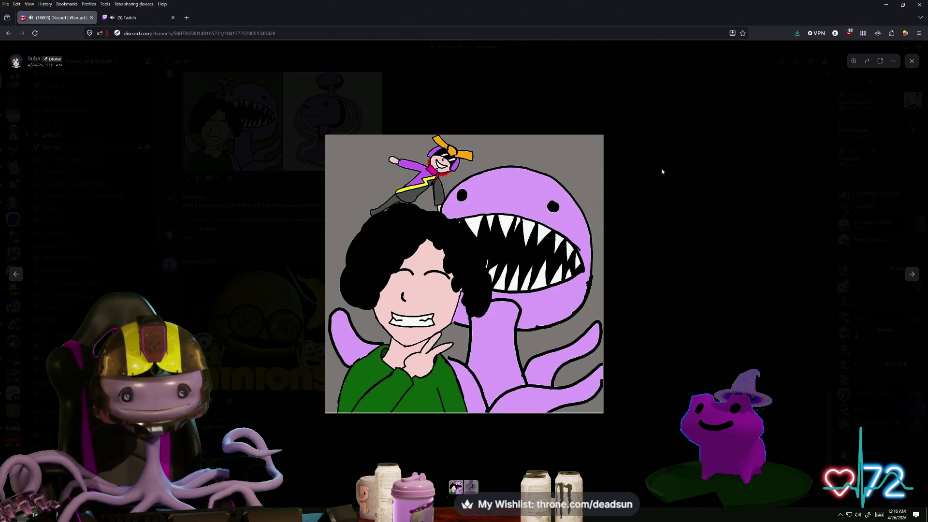
click(677, 172)
scroll(414, 207, up, 6)
View the 'best friends forever RING!' drawing enlarged, zooming in and back before closing it
click(269, 305)
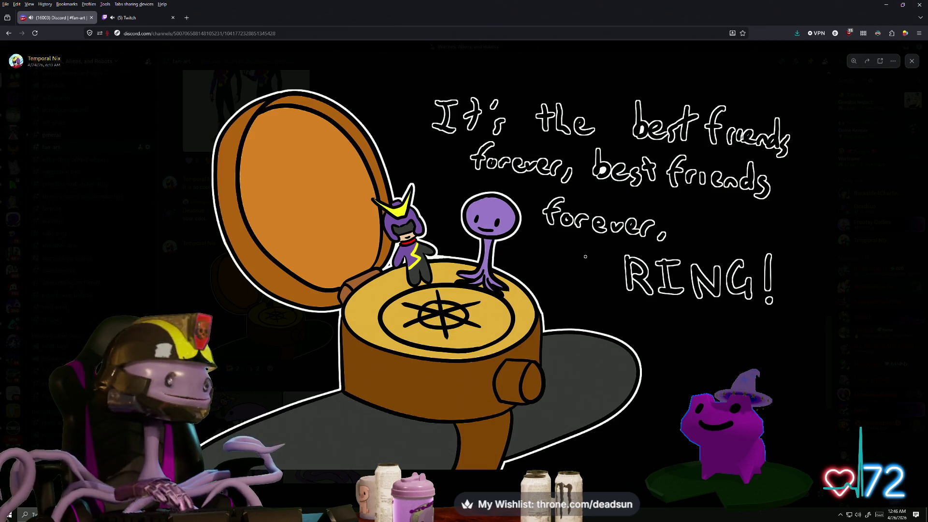
click(604, 346)
click(599, 341)
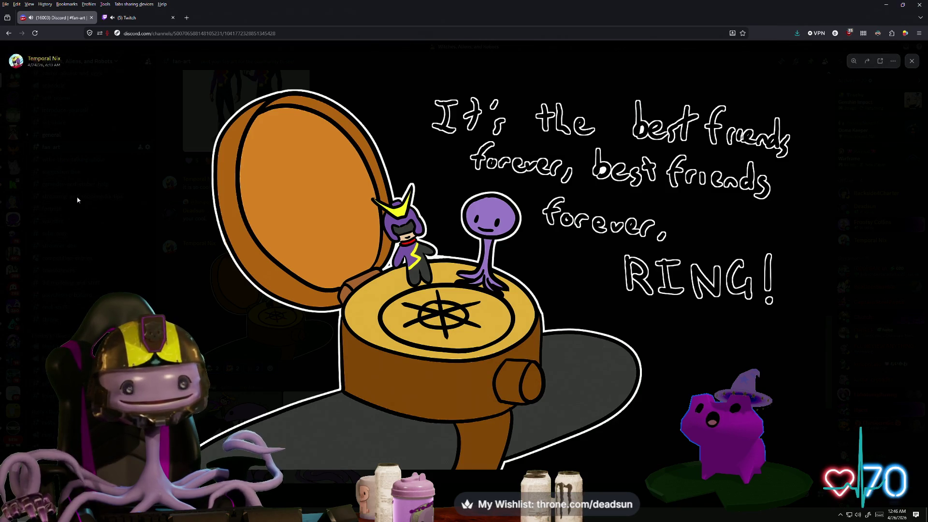
click(77, 199)
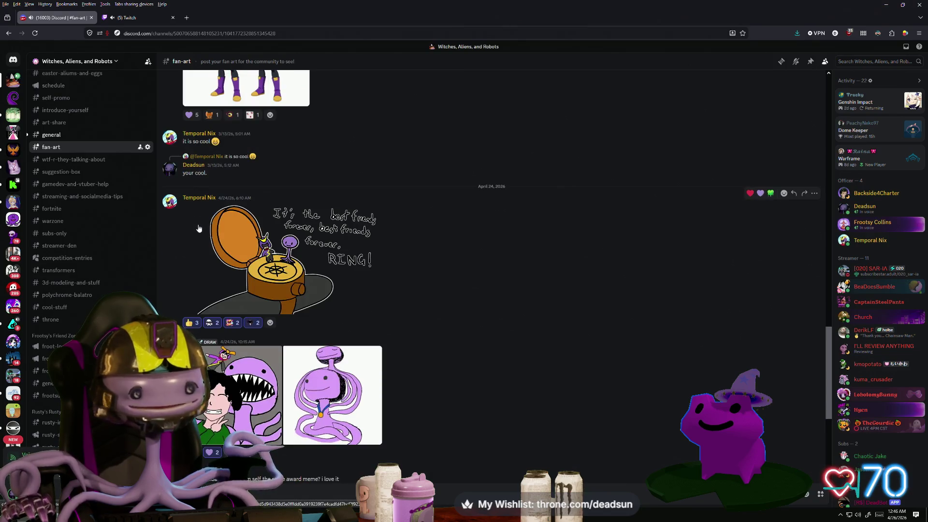
scroll(198, 229, down, 6)
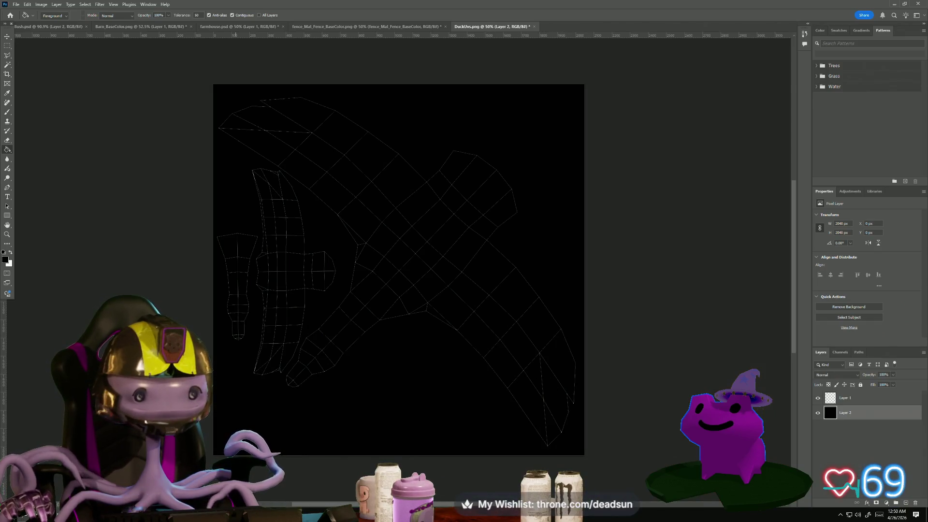
Zoom to 157% on the neck and wing UV islands and open the Foreground Color picker, shifting toward yellow
alt+scroll(339, 395, up, 5)
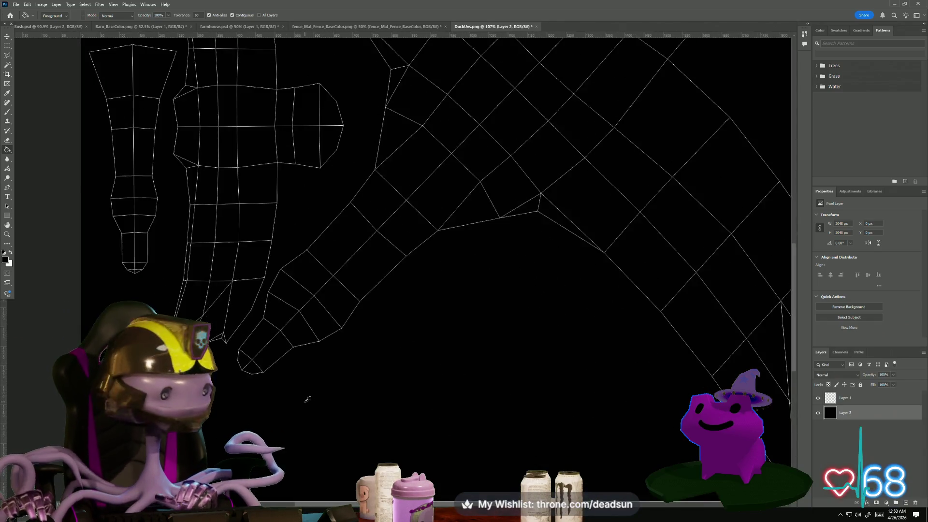
alt+scroll(290, 412, up, 3)
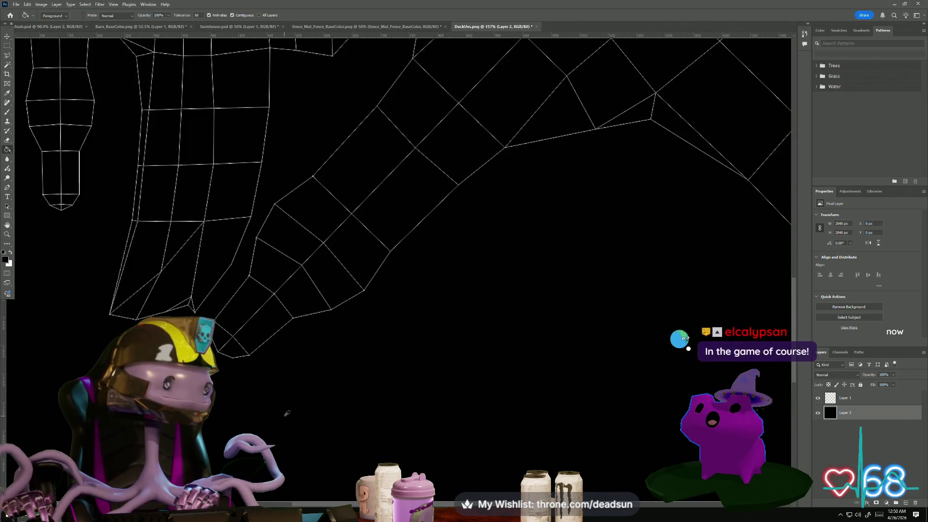
drag(359, 412, 369, 441)
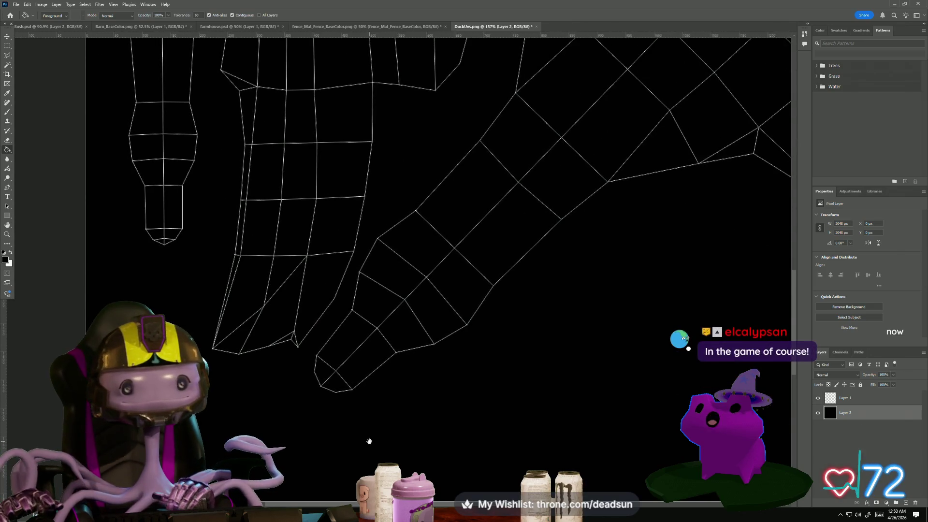
click(6, 260)
click(652, 222)
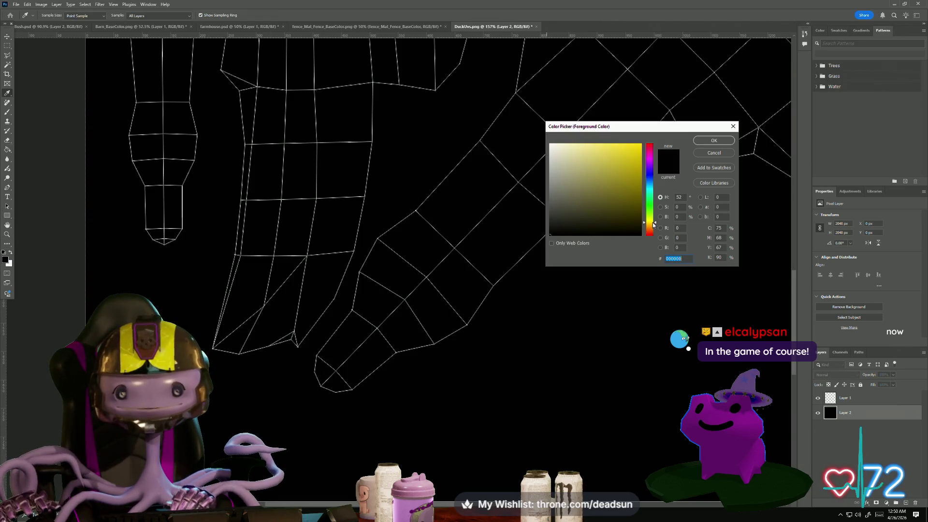
Set the foreground colour to a yellow-orange
click(631, 176)
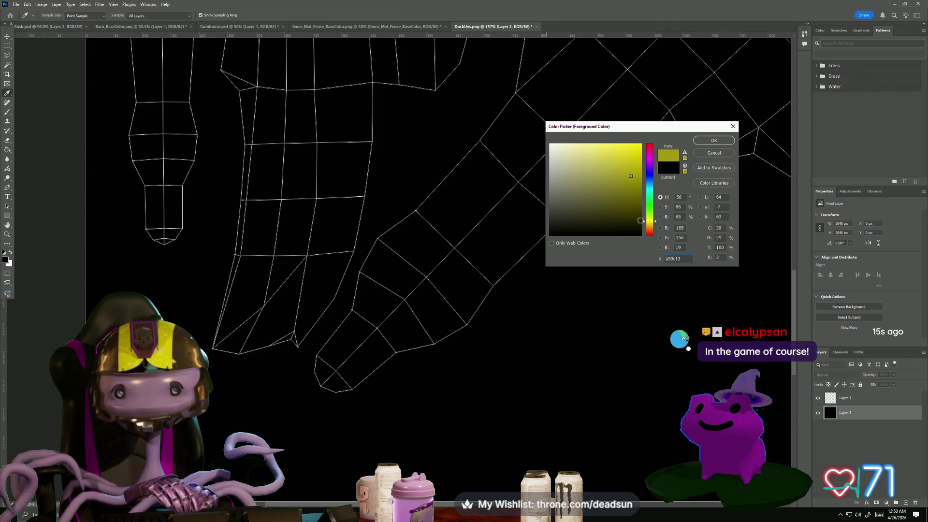
drag(653, 223, 653, 226)
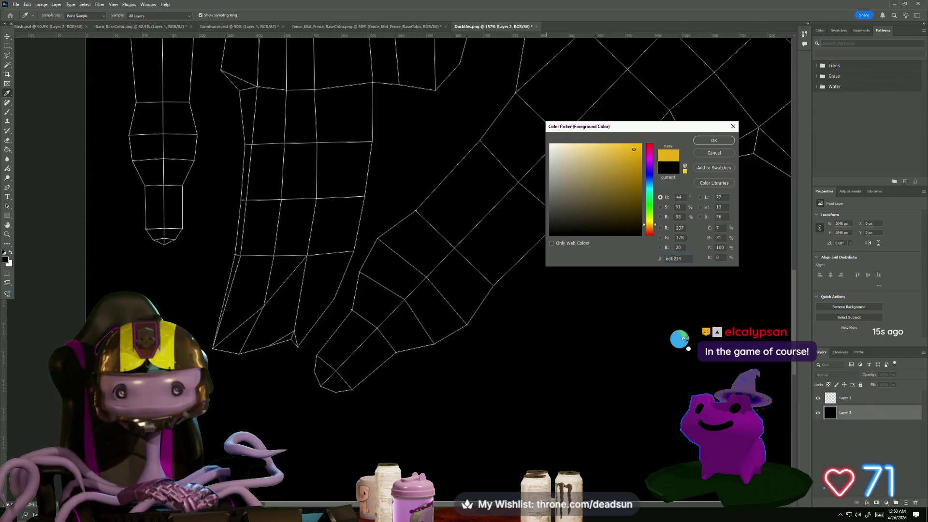
click(714, 140)
key(g)
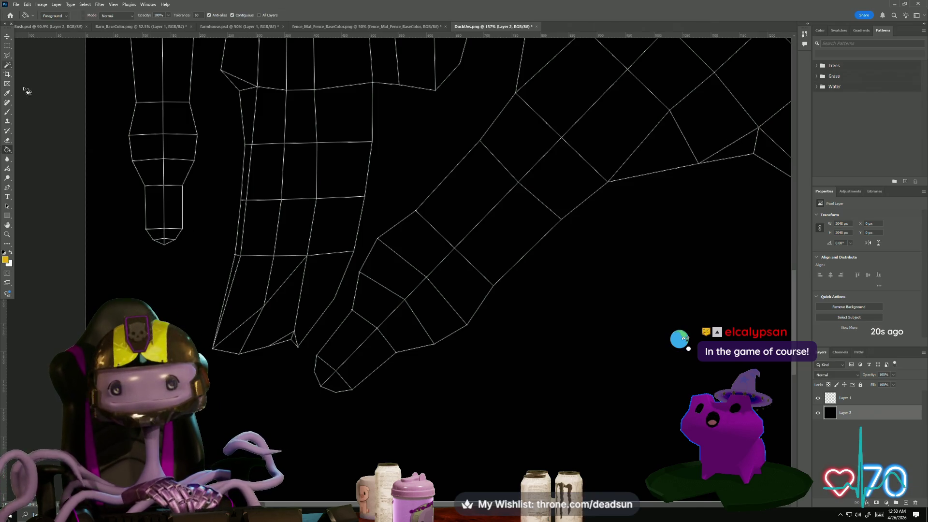
Duplicate Layer 1, keeping the name 'Layer 1 copy'
right_click(840, 398)
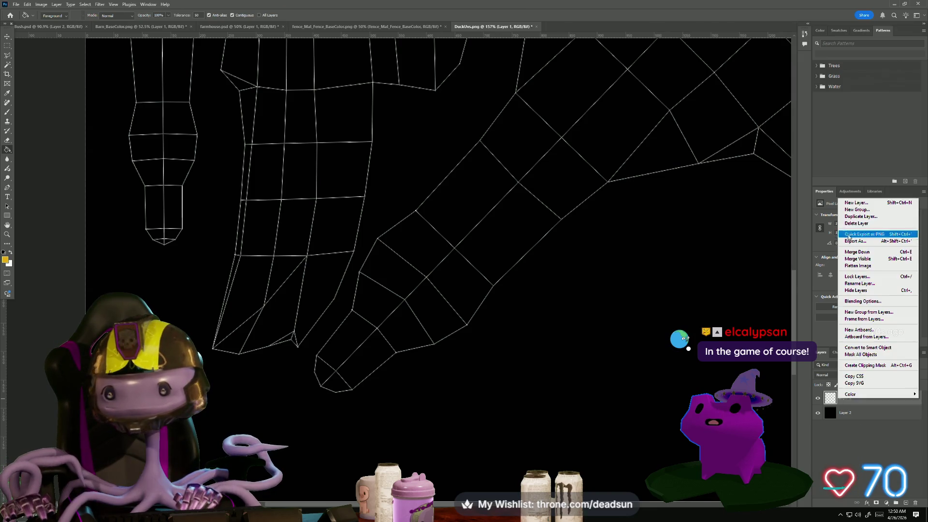
click(855, 217)
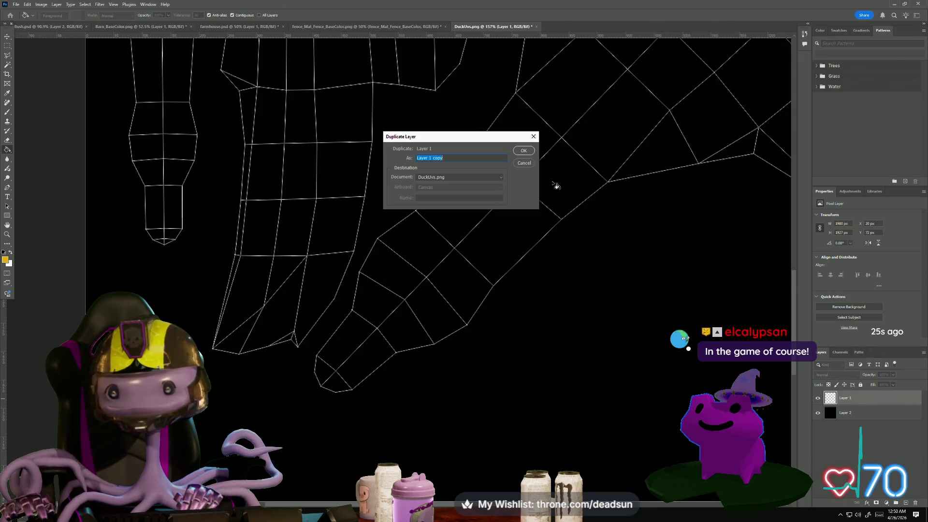
click(520, 152)
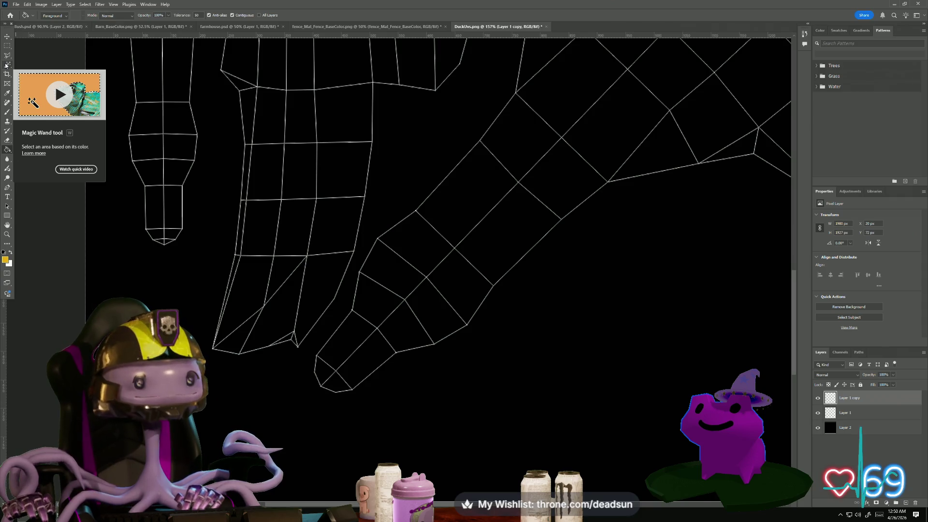
click(6, 67)
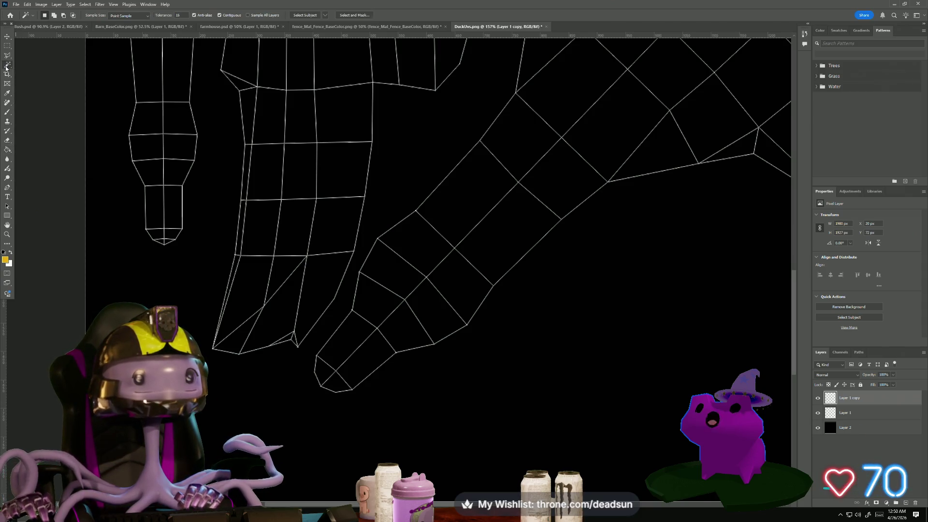
Magic Wand-select the rounded tip faces of both UV strips
click(156, 211)
shift+click(173, 208)
shift+click(158, 237)
shift+click(168, 243)
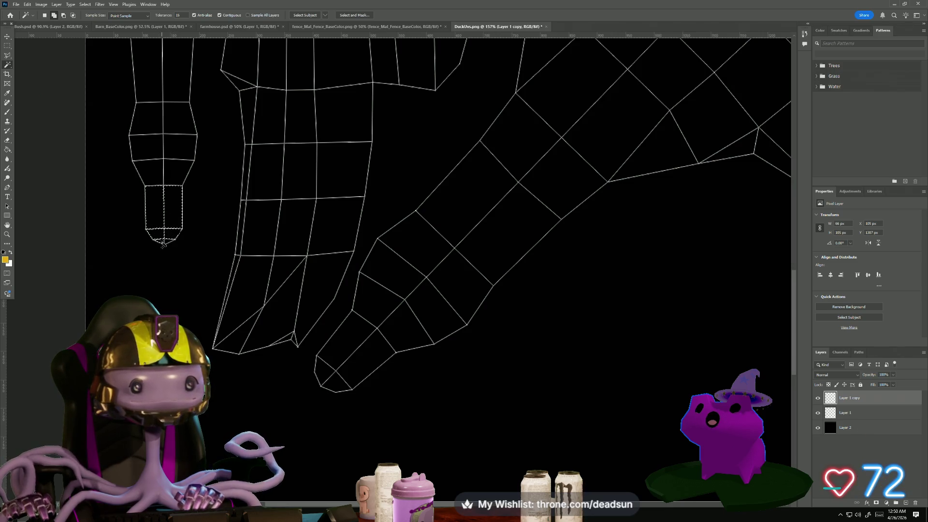
click(332, 369)
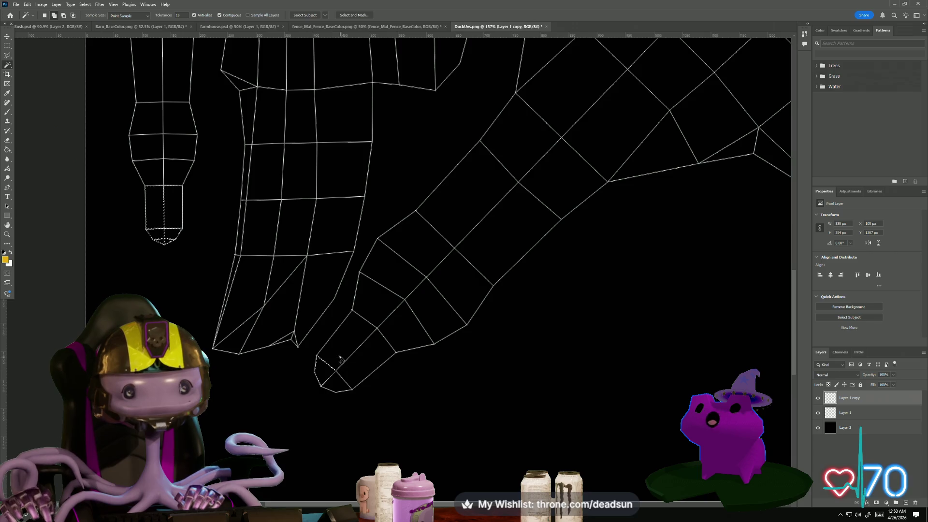
click(368, 356)
alt+scroll(314, 338, down, 1)
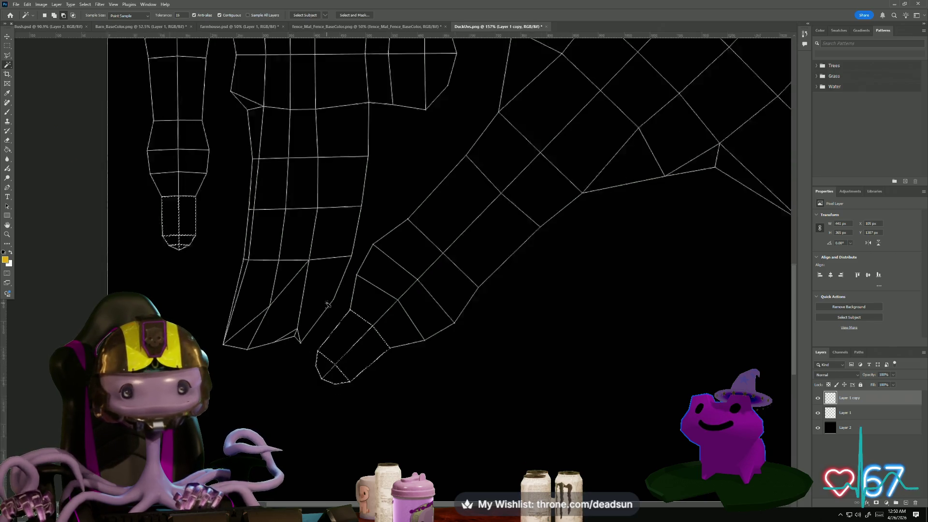
alt+scroll(319, 316, up, 1)
alt+scroll(320, 317, down, 2)
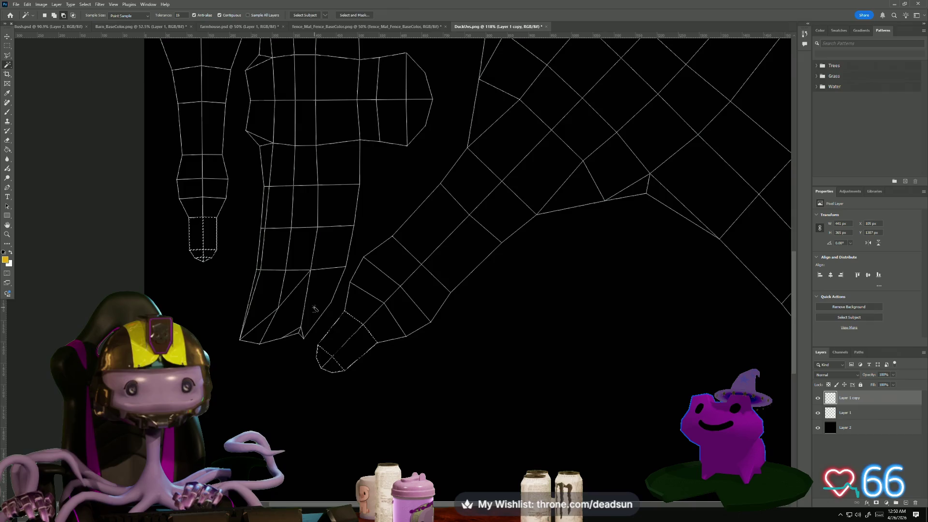
Expand the tip selection slightly with Select > Modify > Expand
click(87, 5)
mouse_move(95, 5)
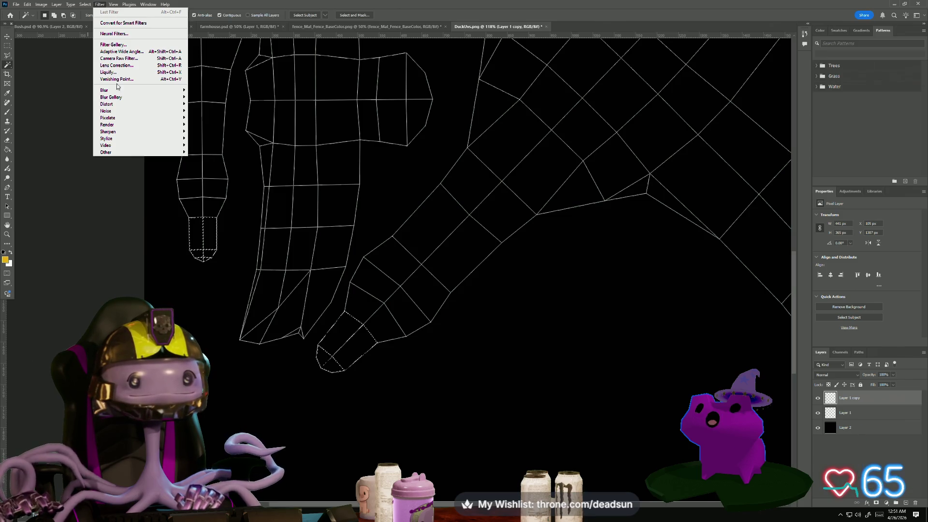
mouse_move(132, 91)
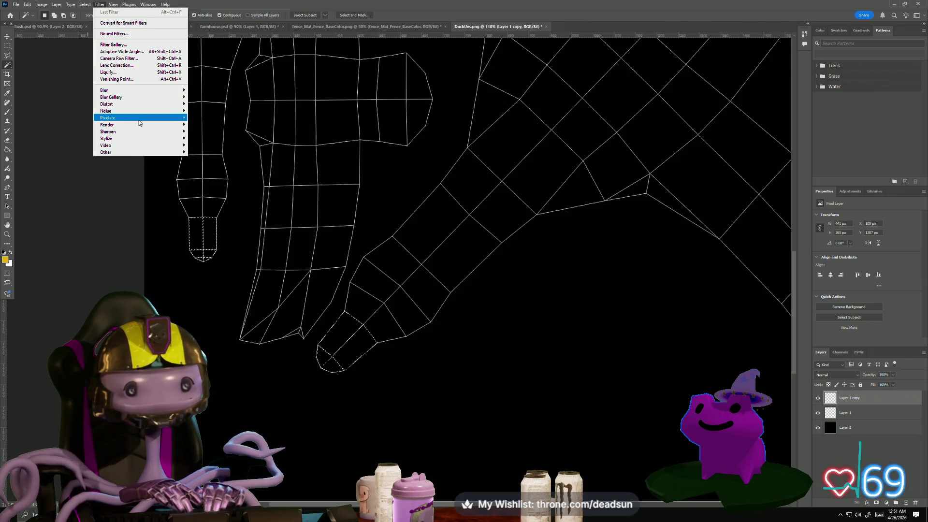
mouse_move(141, 123)
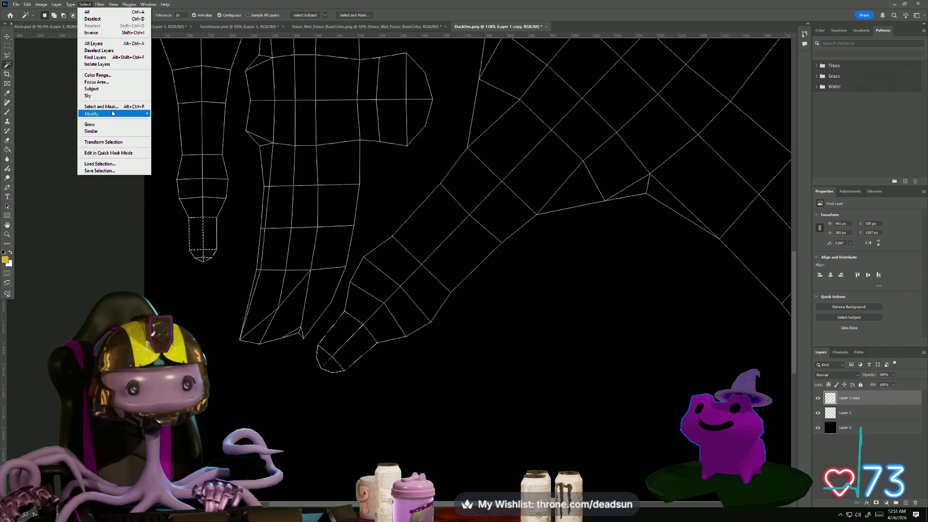
click(181, 128)
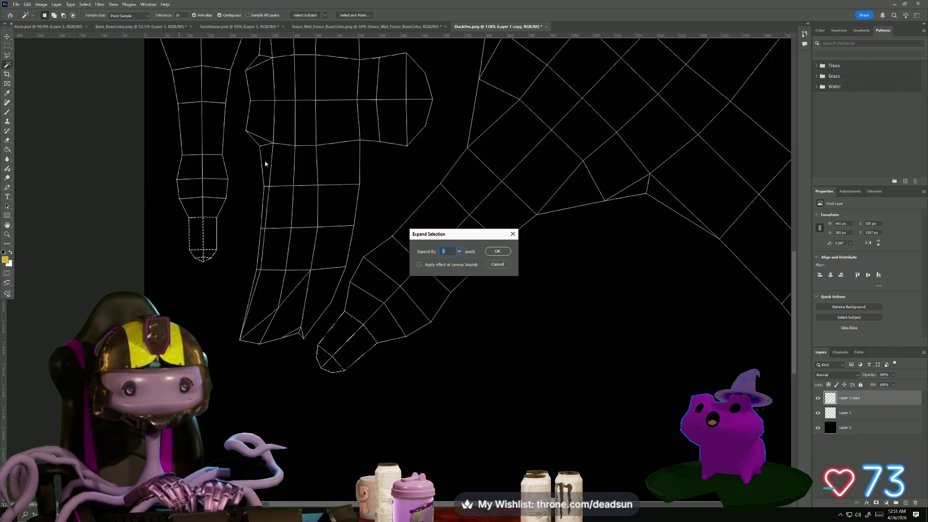
click(492, 250)
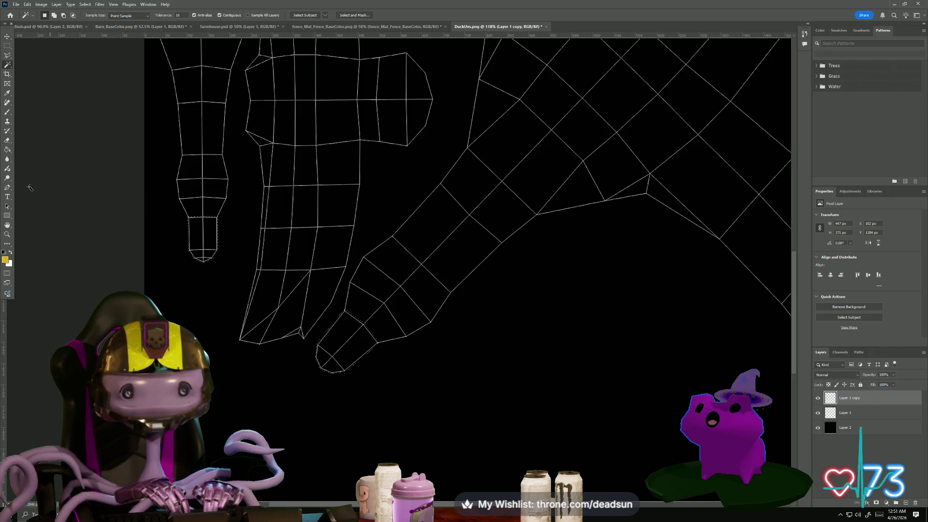
Create a new Layer 3 and fill the selected tips with yellow-orange
key(g)
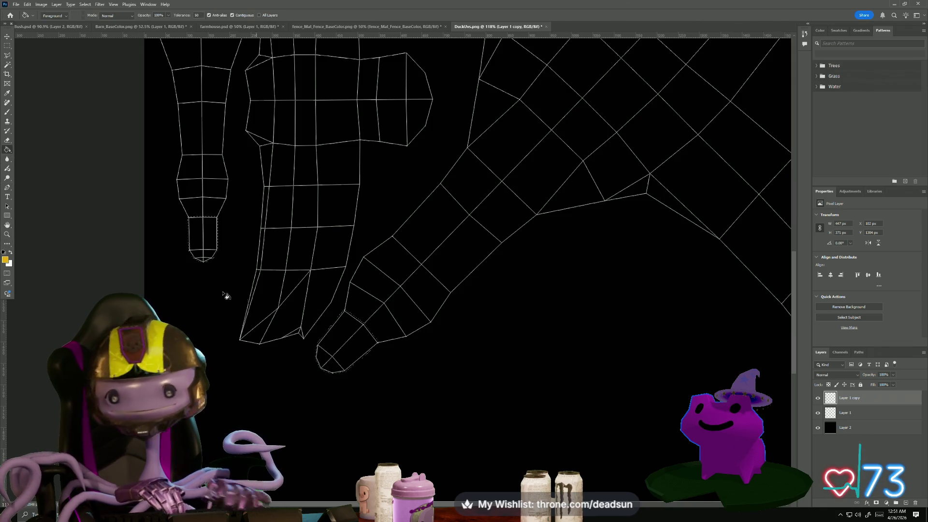
key(ctrl+shift+alt+n)
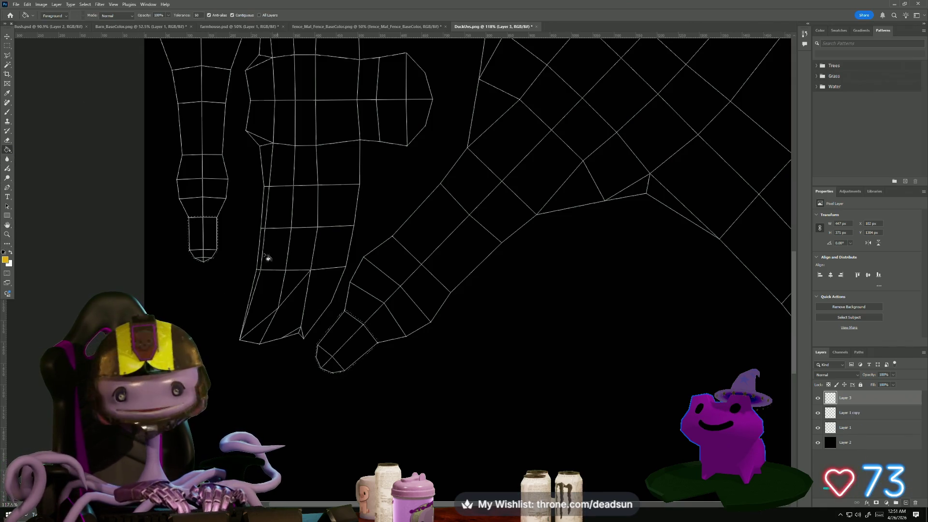
click(198, 237)
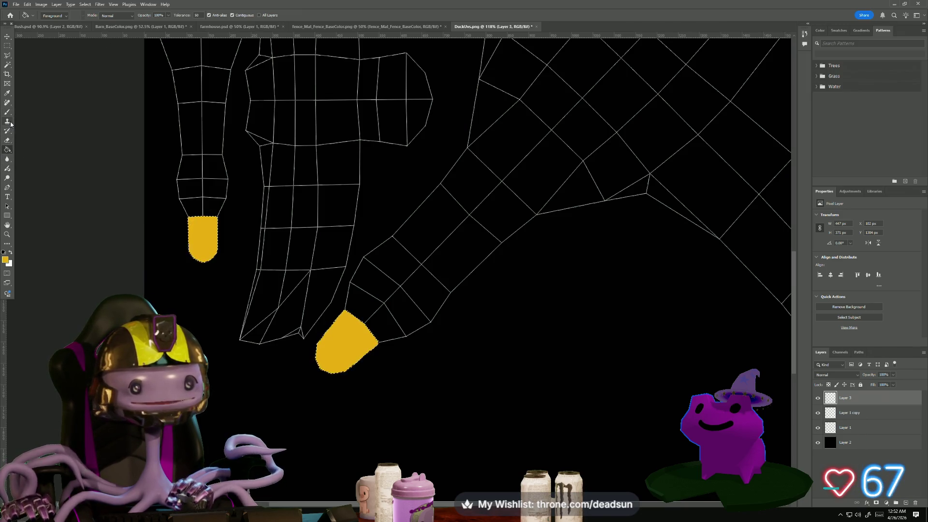
click(7, 65)
click(838, 415)
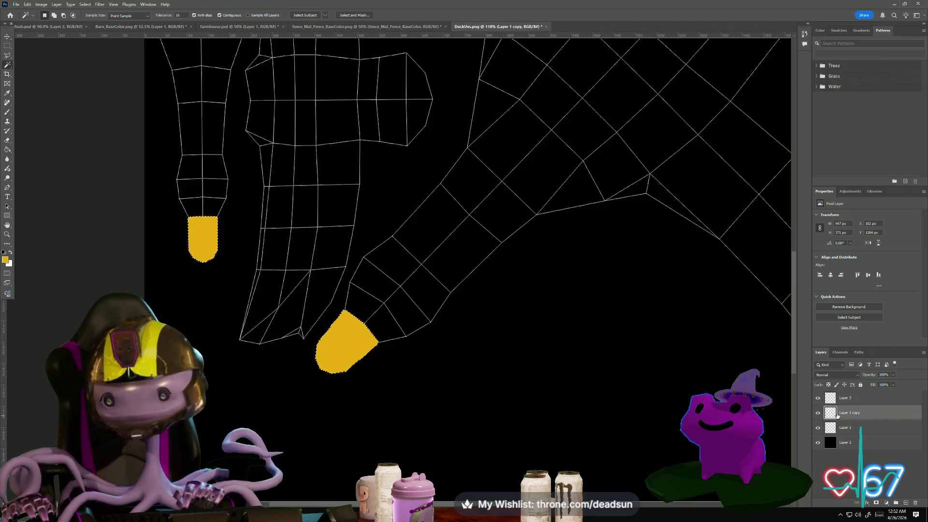
On Layer 1 copy, Magic Wand-select the faces running up both strips above the yellow tips
click(197, 208)
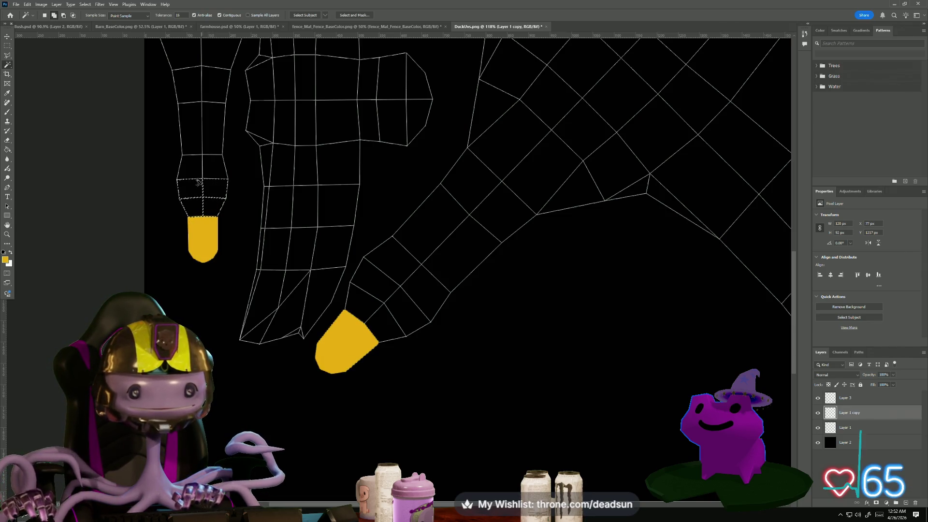
shift+click(213, 130)
shift+click(190, 133)
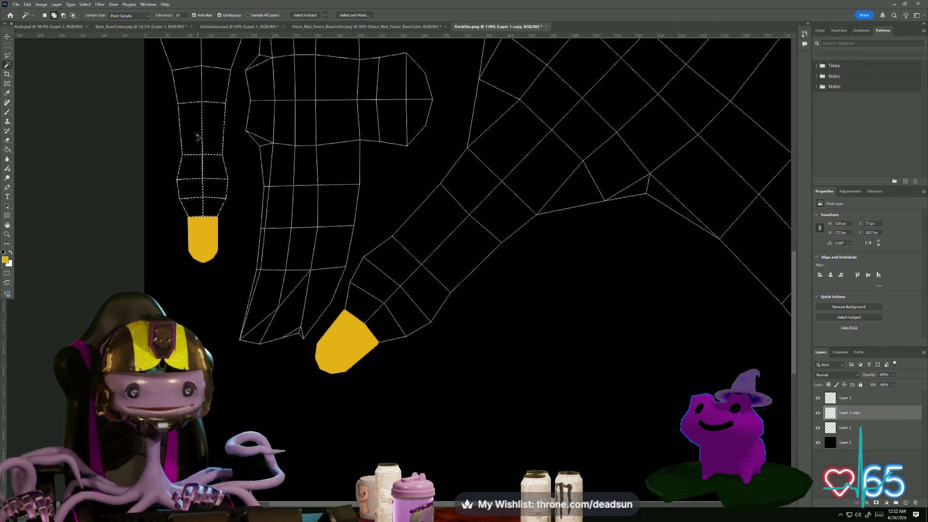
shift+click(372, 308)
shift+click(402, 317)
shift+click(383, 285)
shift+click(401, 270)
shift+click(450, 268)
shift+click(423, 226)
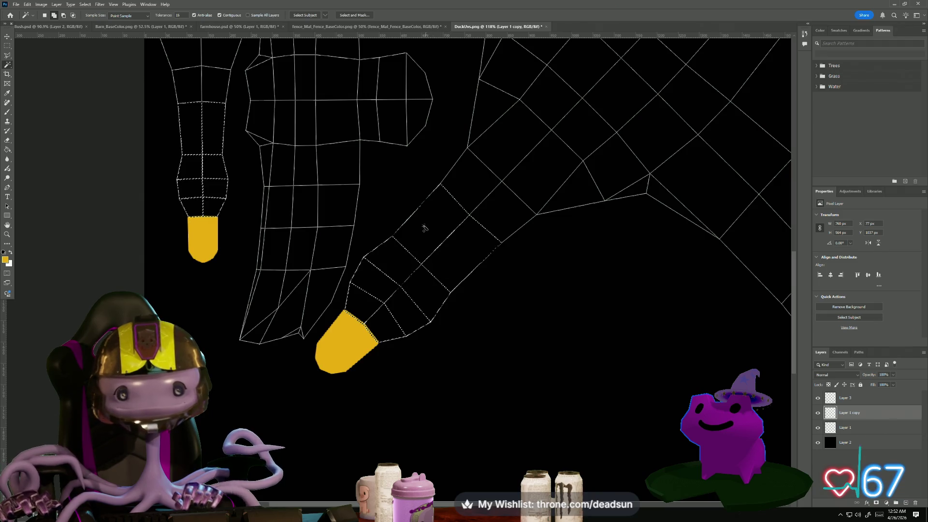
shift+click(421, 247)
alt+scroll(472, 278, down, 3)
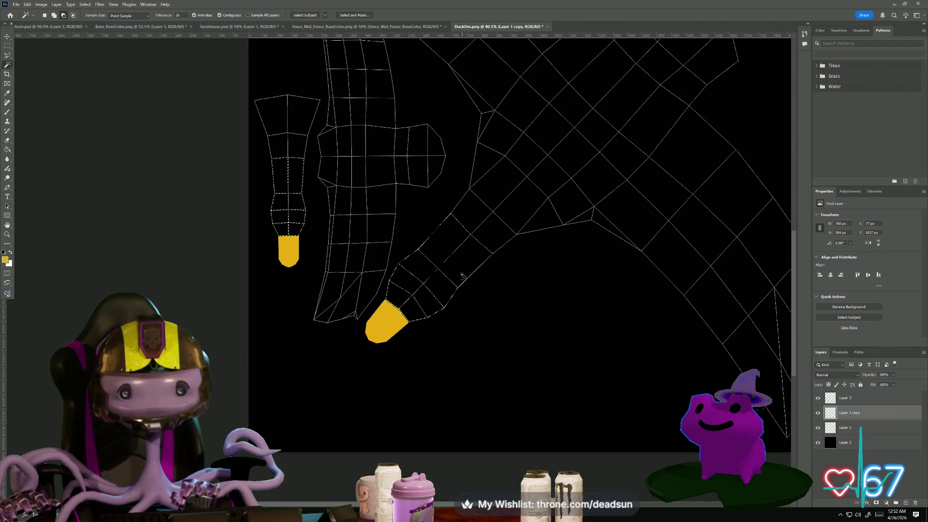
Expand the strip selection by 3 pixels and make Layer 3 active
click(87, 5)
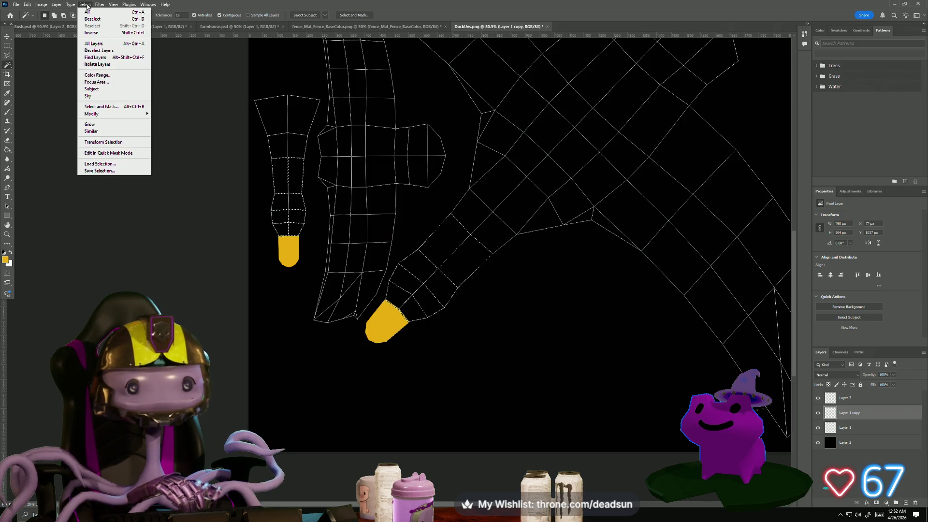
mouse_move(118, 114)
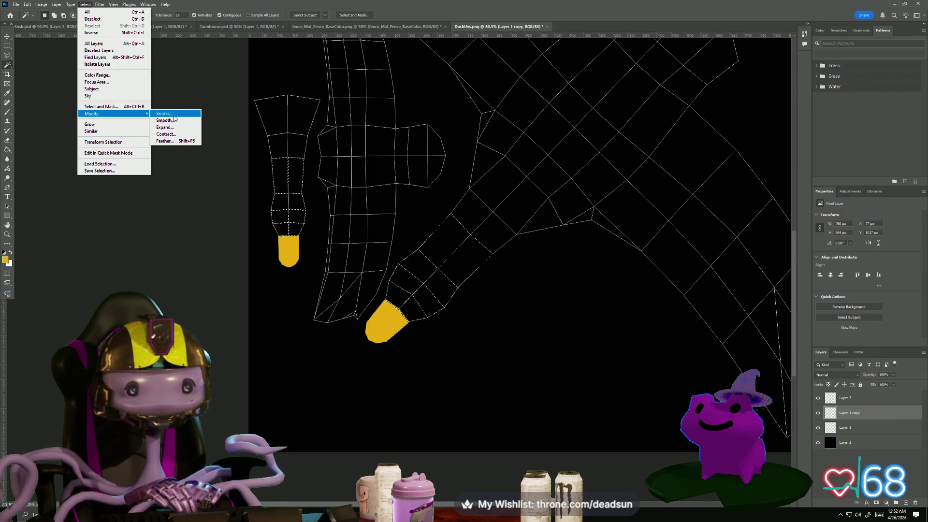
click(176, 127)
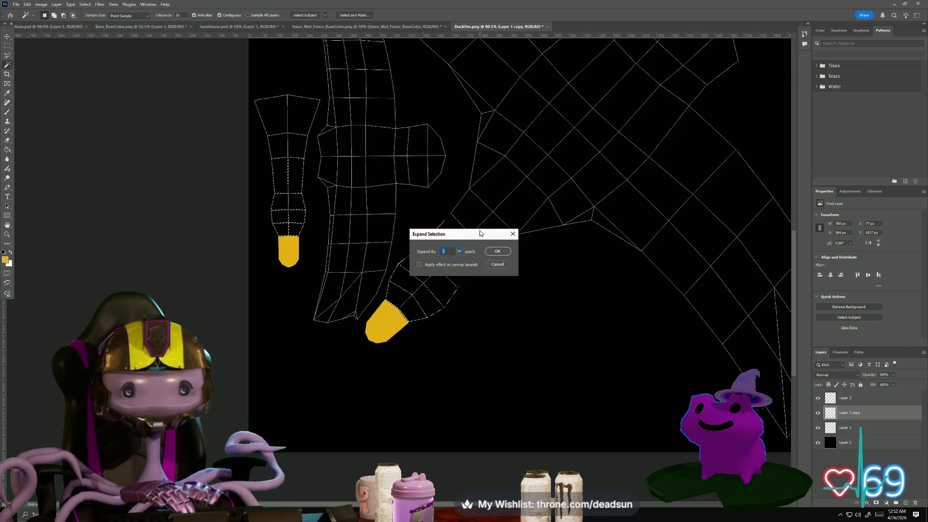
click(493, 252)
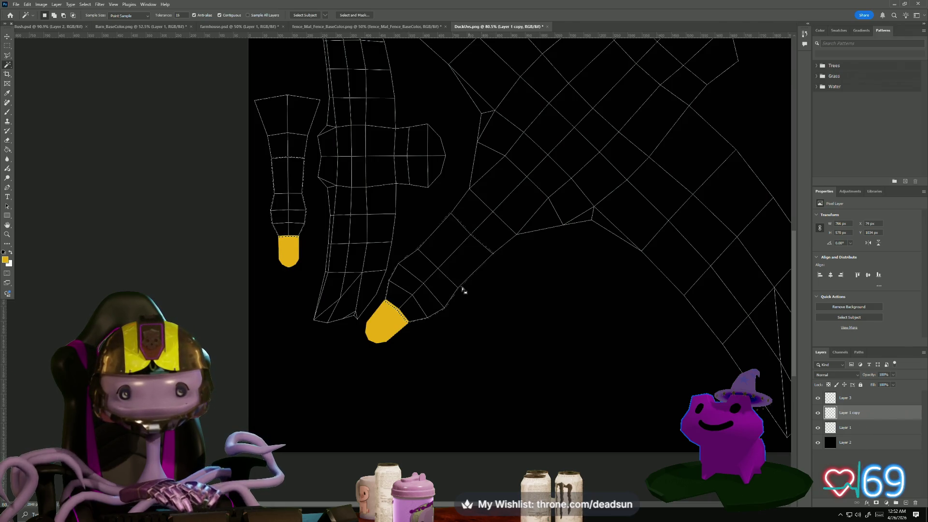
click(832, 399)
alt+scroll(417, 354, up, 1)
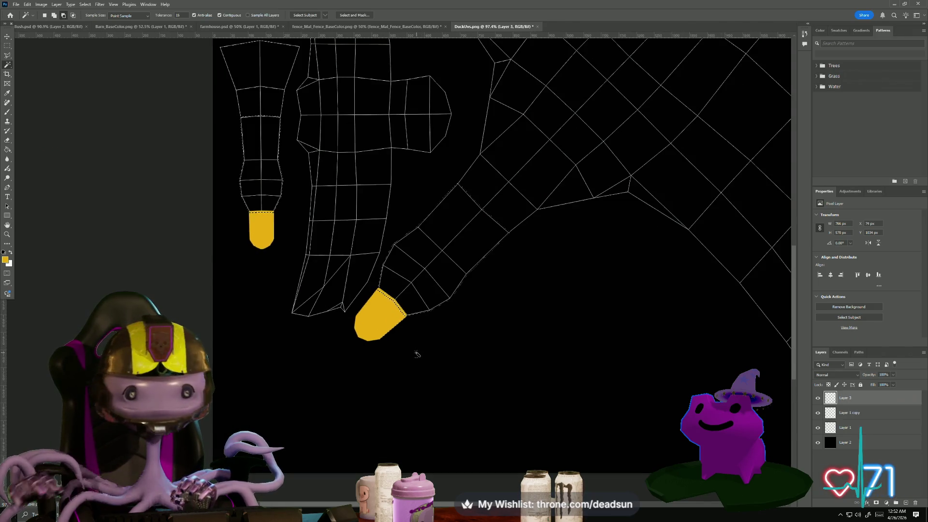
Fill the selected strip faces with dark green using the Paint Bucket
click(6, 261)
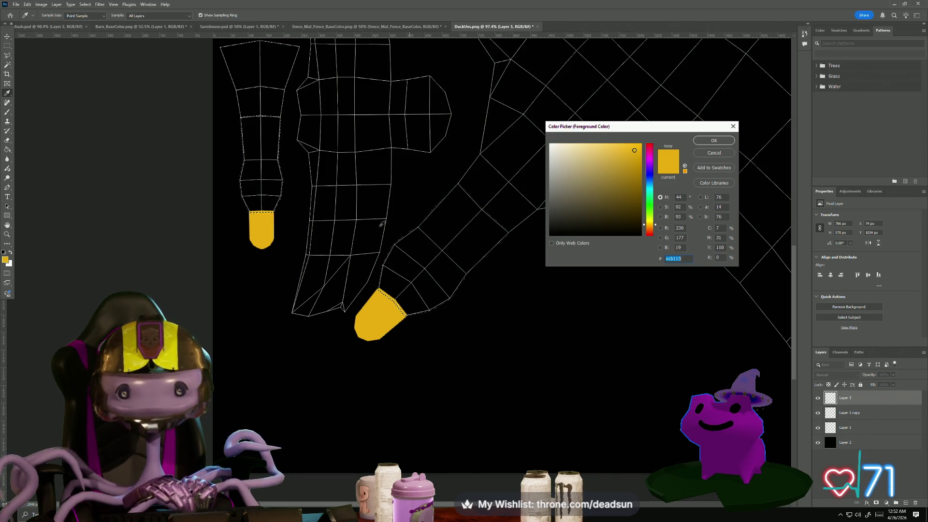
click(651, 207)
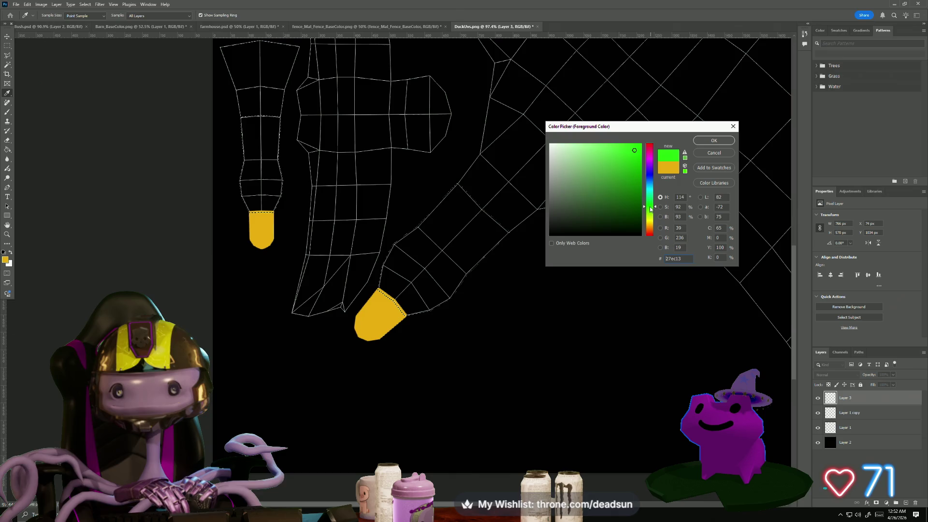
click(624, 214)
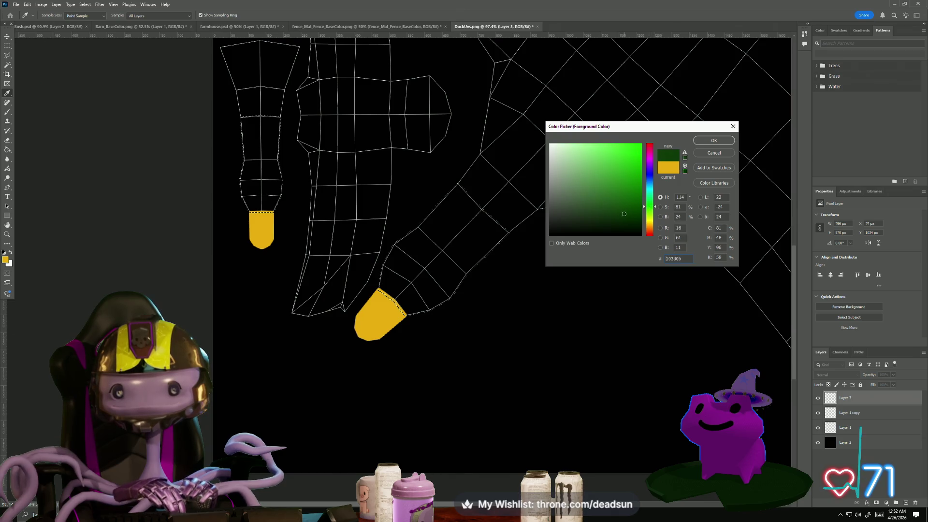
click(699, 141)
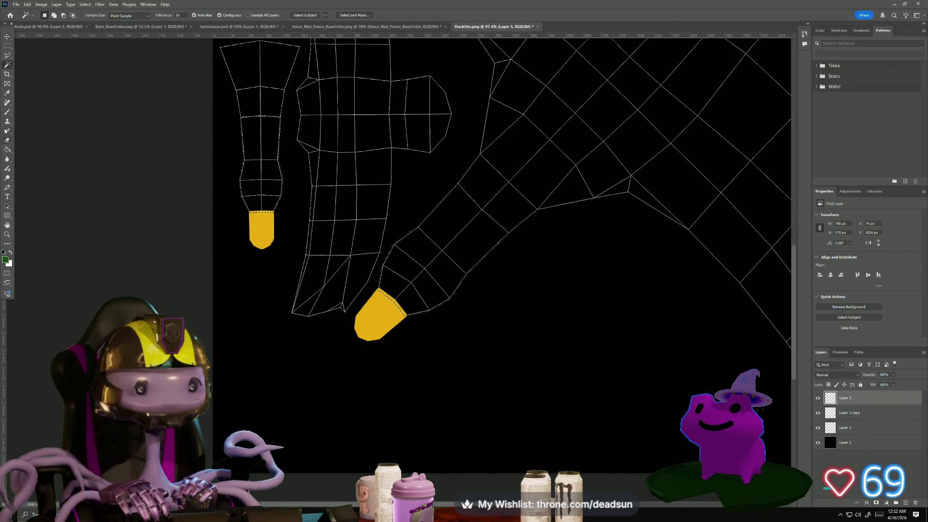
click(8, 152)
click(268, 189)
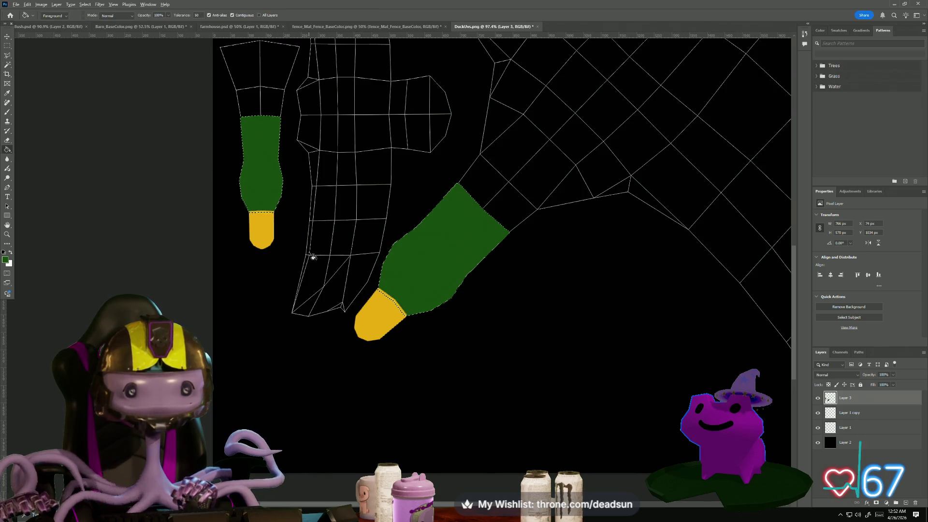
Make Layer 1 copy the active layer
alt+scroll(313, 257, down, 1)
alt+scroll(314, 256, up, 1)
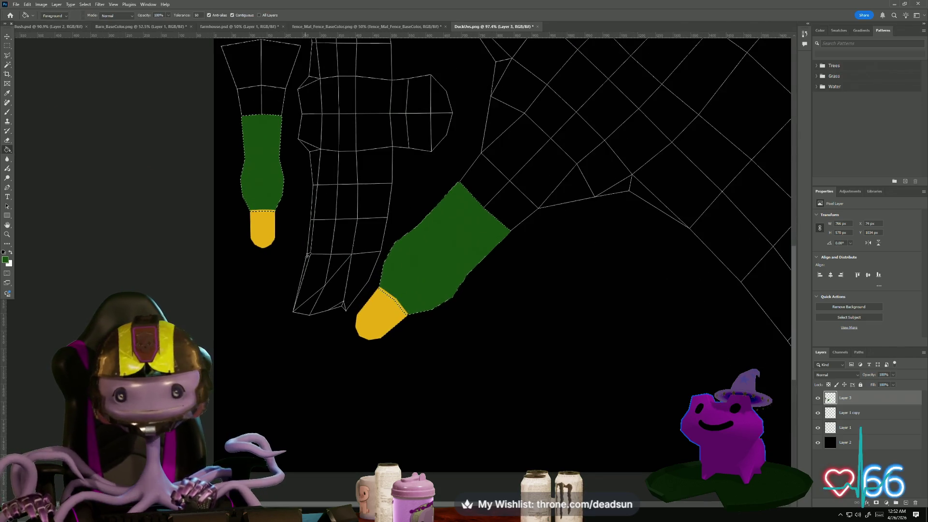
alt+scroll(307, 256, down, 1)
alt+scroll(308, 257, up, 1)
alt+scroll(310, 261, up, 1)
alt+scroll(309, 266, down, 3)
alt+scroll(314, 274, up, 1)
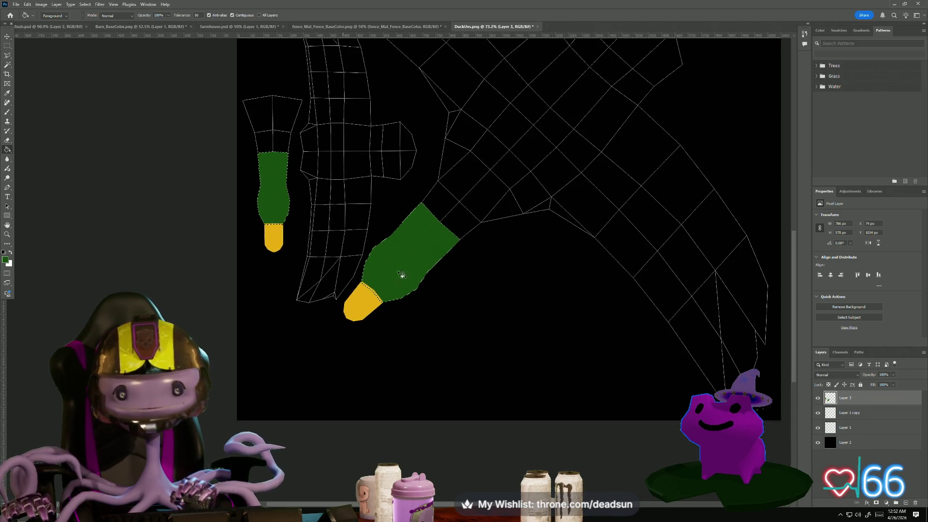
alt+scroll(515, 263, up, 2)
alt+scroll(513, 256, down, 1)
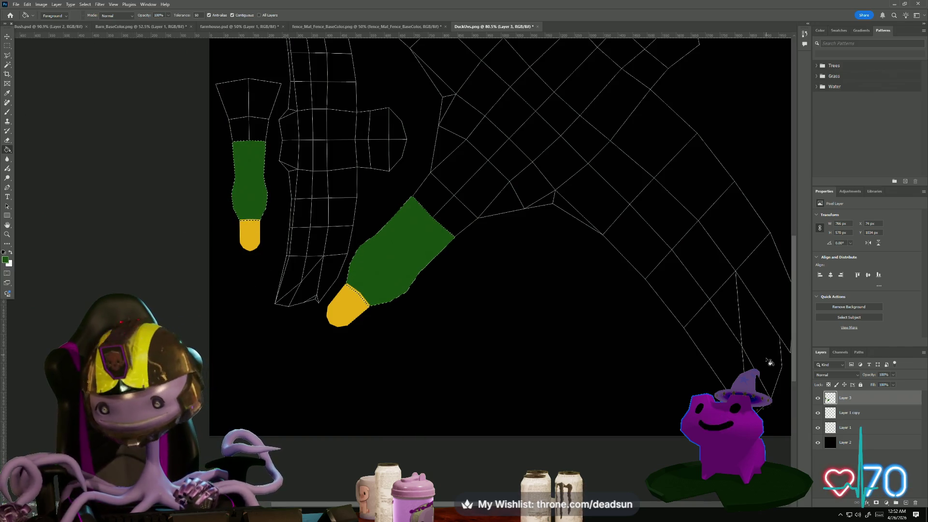
click(847, 412)
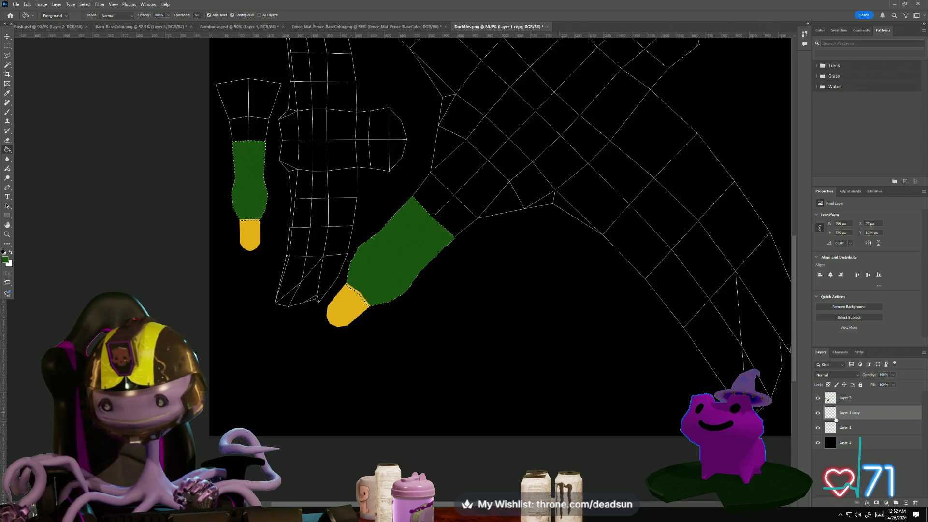
Set the foreground colour to a dark olive brown (5F5421)
click(7, 262)
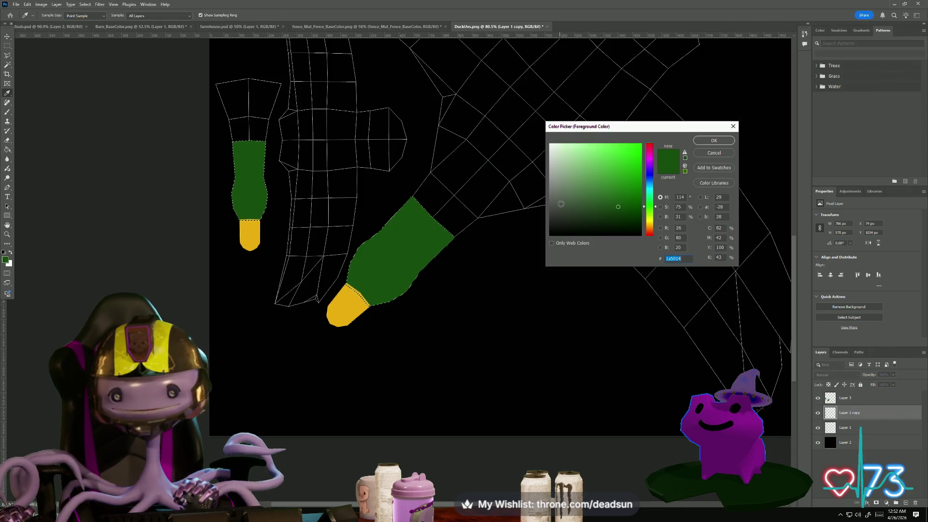
drag(651, 227, 652, 223)
click(611, 199)
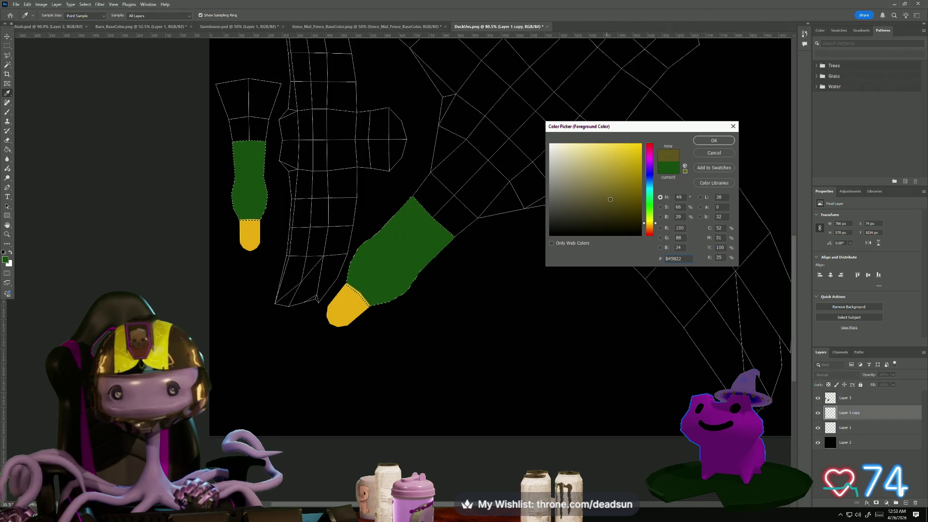
click(714, 140)
key(g)
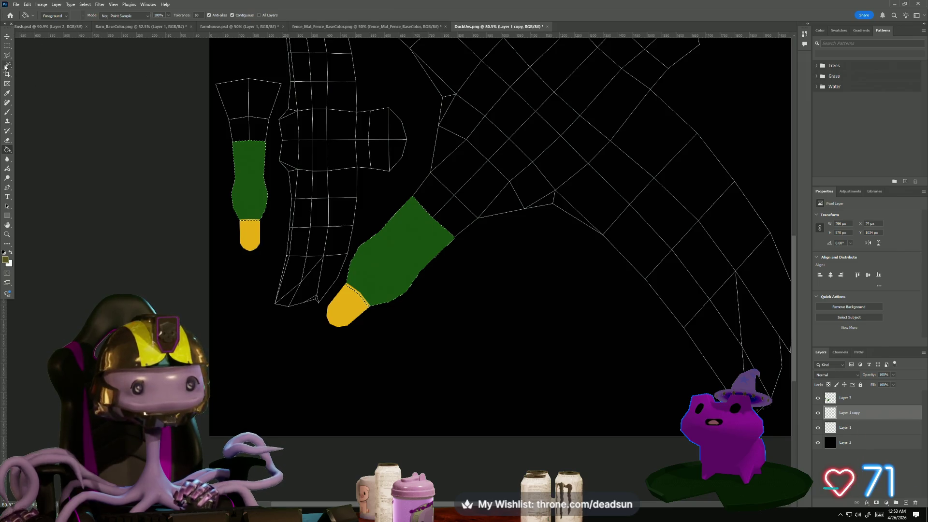
Magic Wand-select the wing UV quads above the green patch
click(7, 64)
click(434, 196)
shift+click(485, 197)
shift+click(444, 155)
shift+click(446, 115)
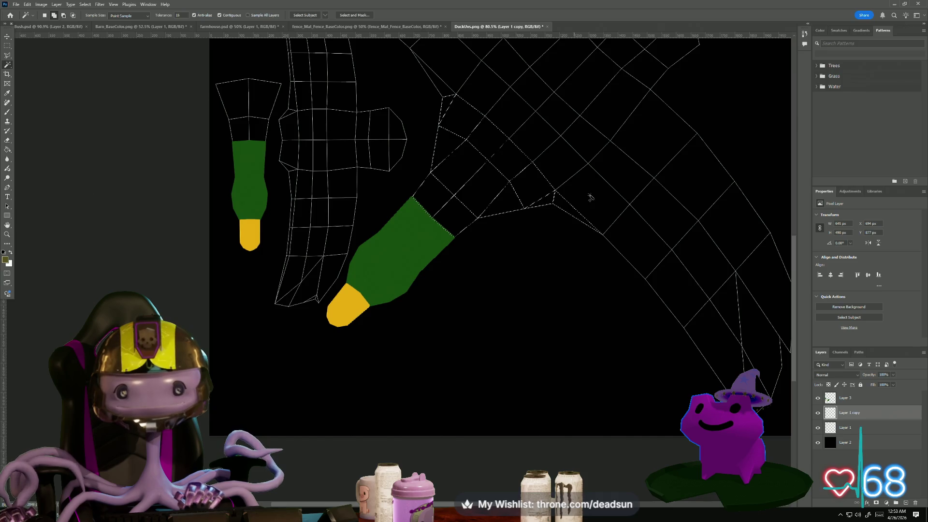
Add the quads along the right side and top-right of the arc to the Magic Wand selection
shift+click(631, 227)
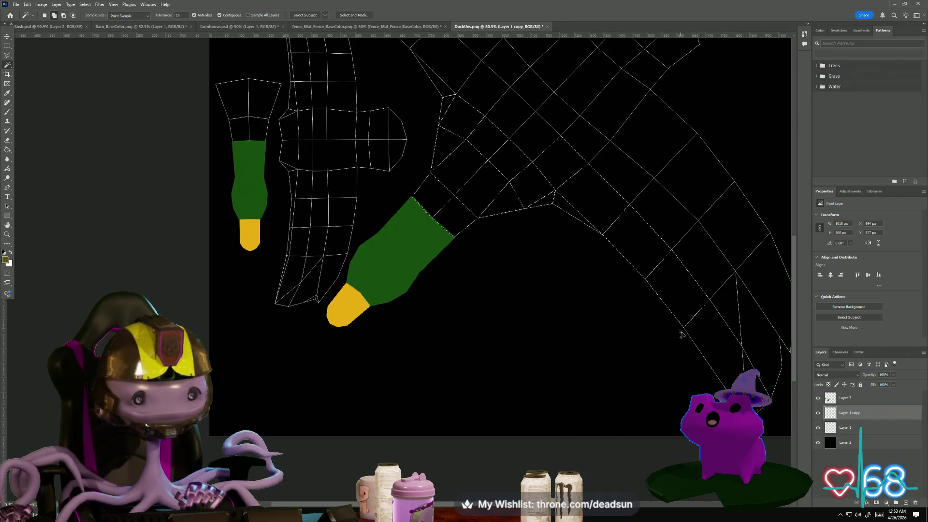
click(752, 276)
click(730, 218)
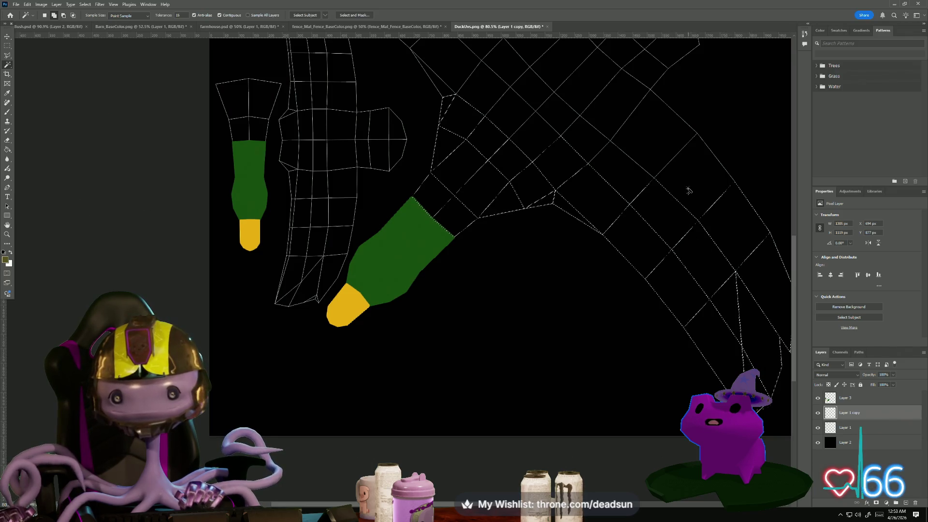
click(616, 126)
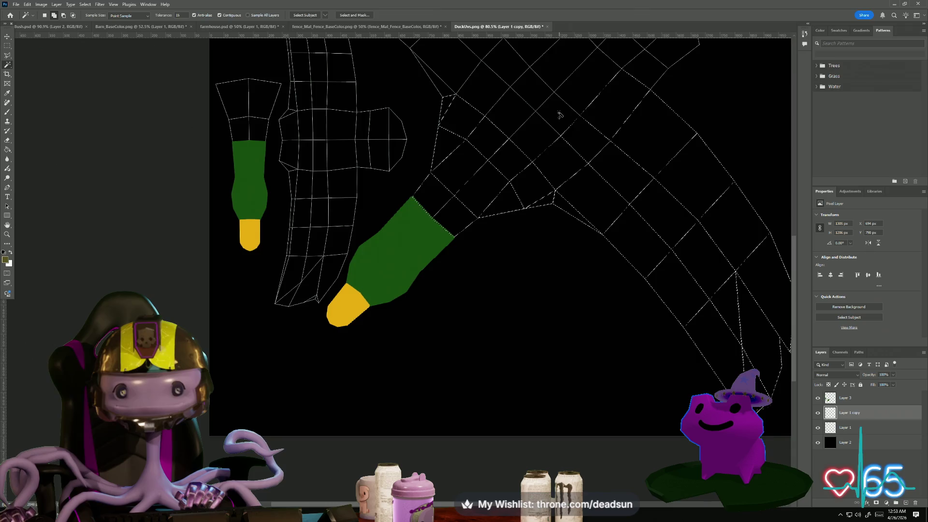
Add the upper UV cells, the left piece and the top UV strip to the selection
scroll(626, 134, up, 5)
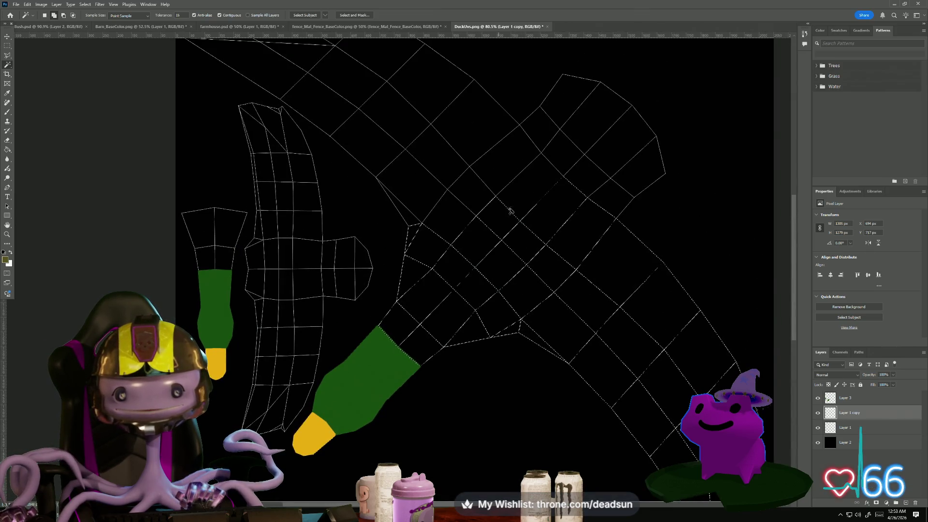
click(473, 198)
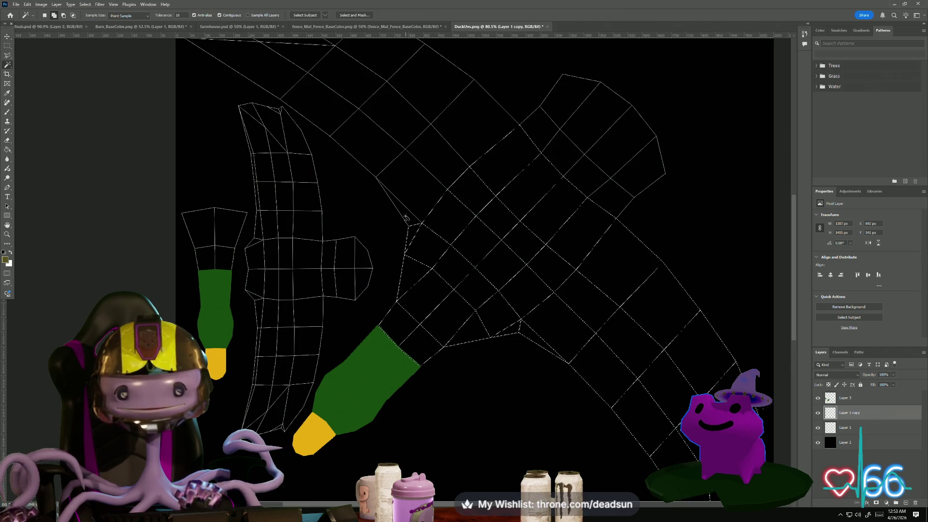
click(457, 135)
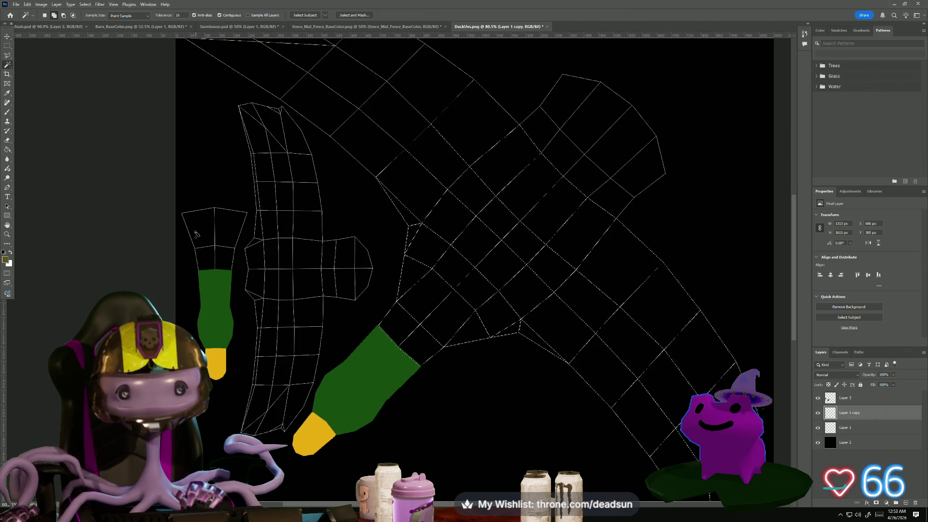
click(211, 259)
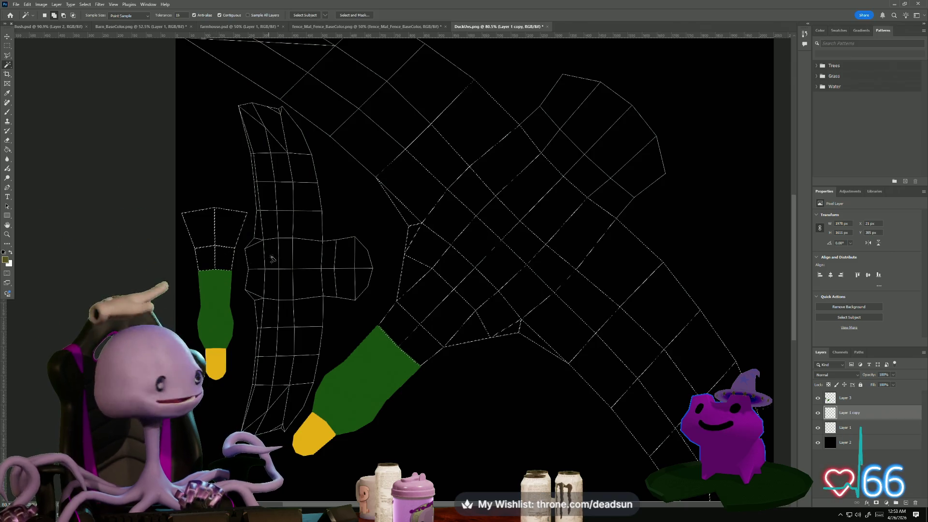
click(556, 103)
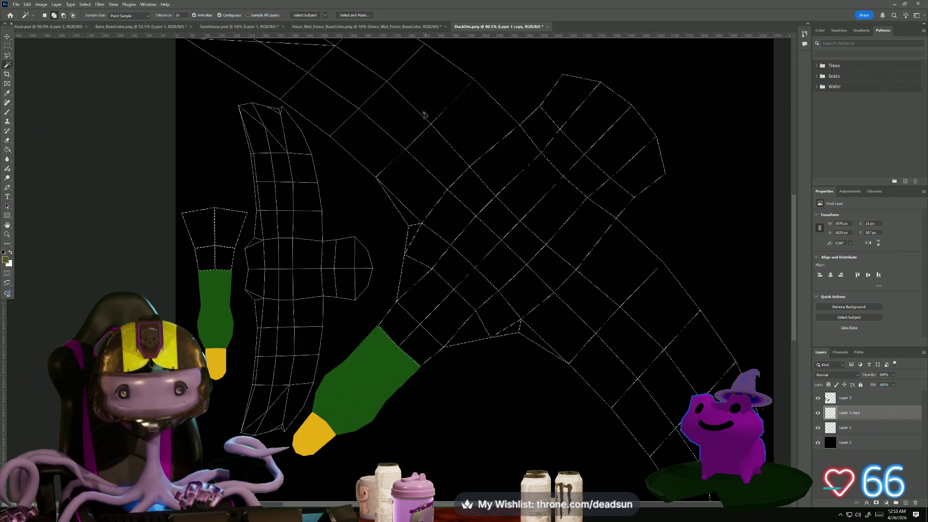
click(399, 123)
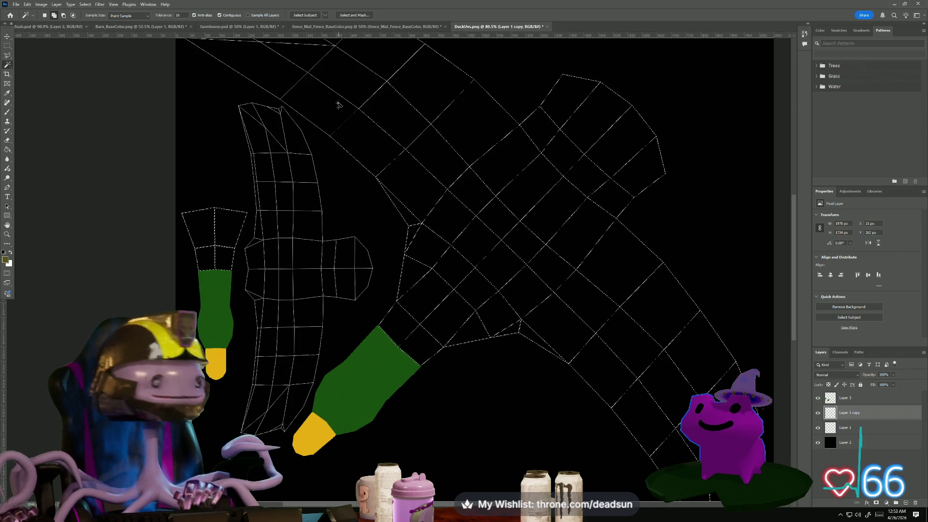
click(358, 82)
click(381, 52)
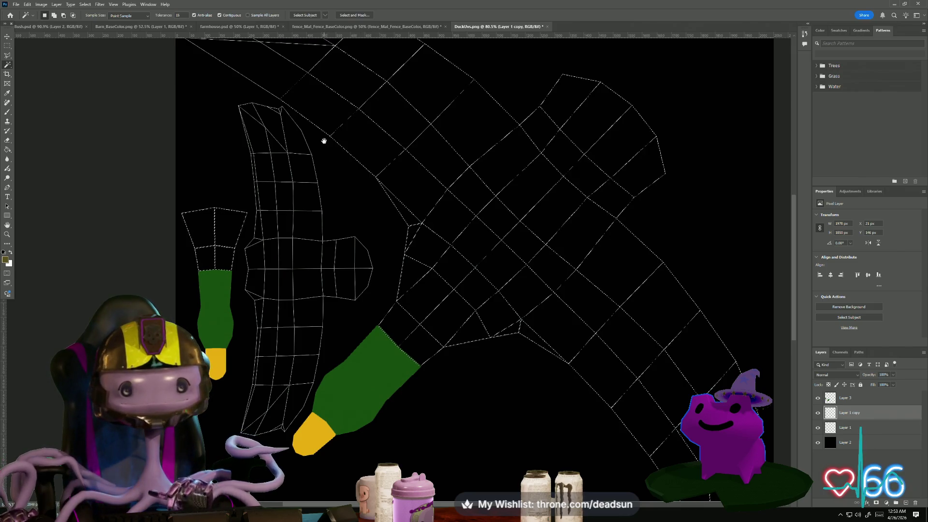
drag(324, 140, 396, 240)
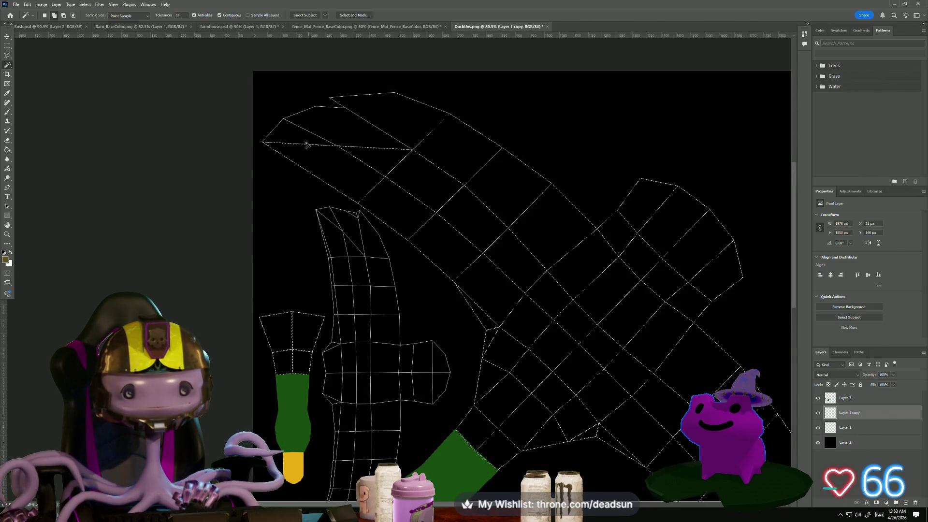
click(367, 118)
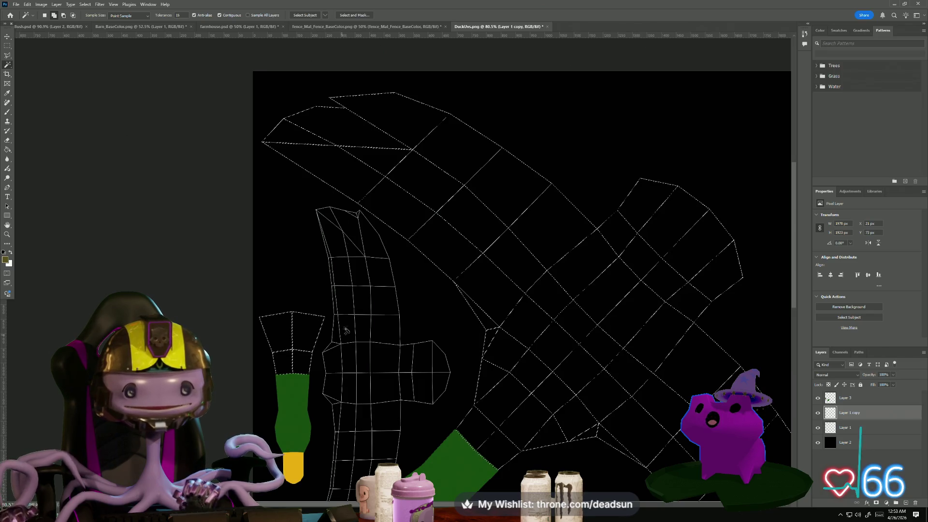
Add the left wing cell, the sliver triangle, the middle-row cells and the bottom-middle cell
alt+scroll(334, 238, up, 5)
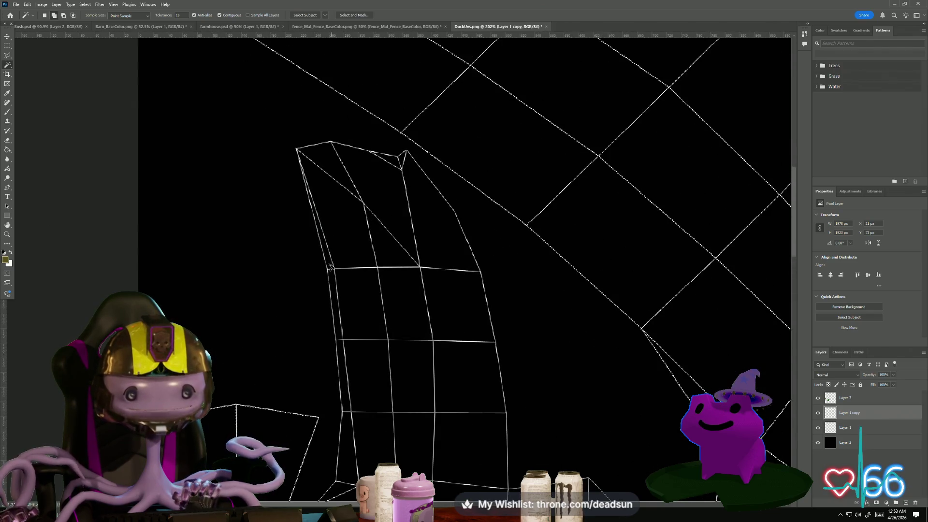
click(345, 255)
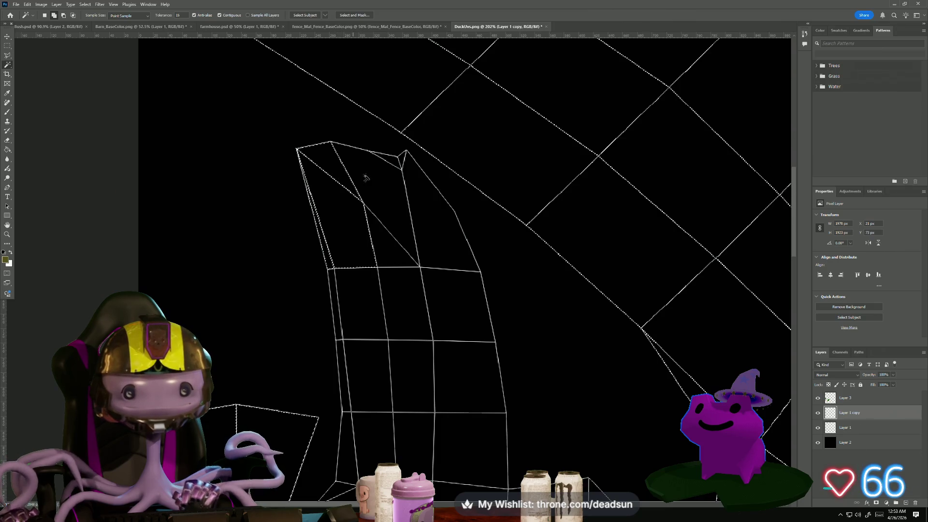
click(389, 247)
click(401, 161)
click(413, 308)
click(348, 307)
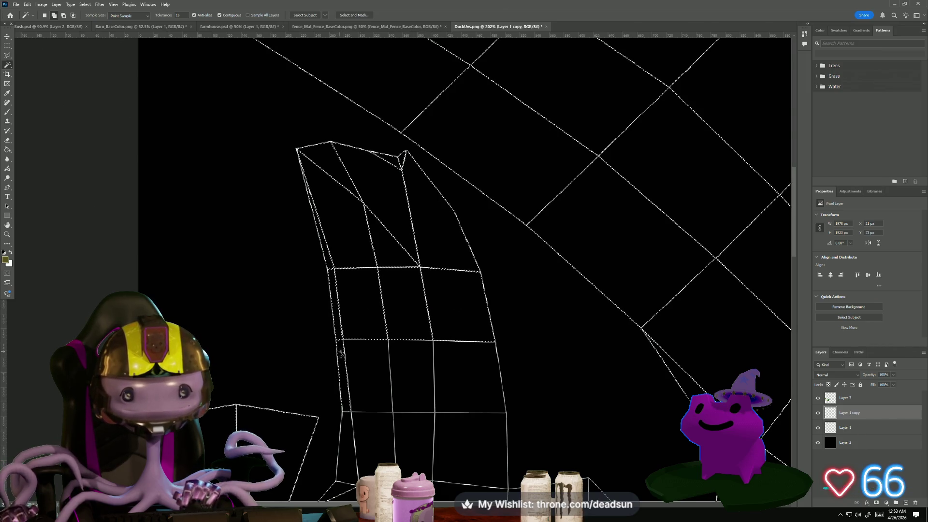
click(408, 359)
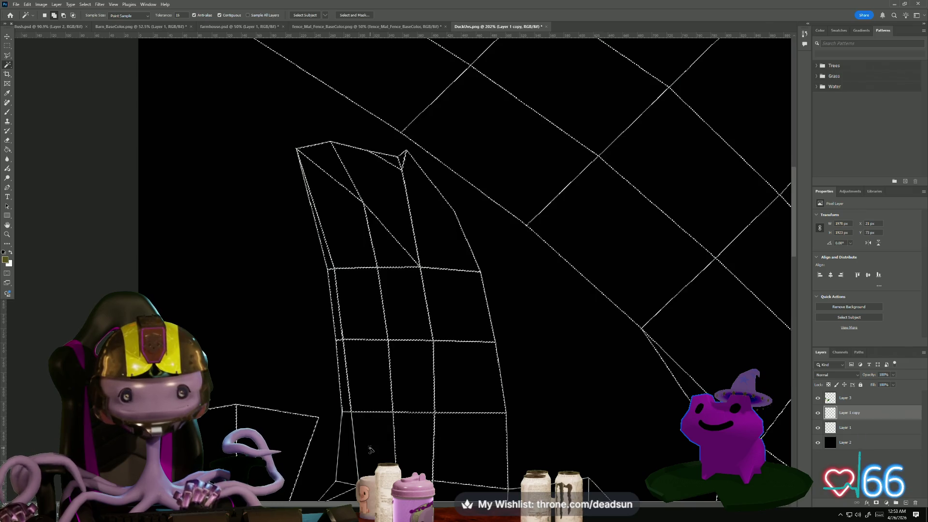
scroll(346, 216, down, 5)
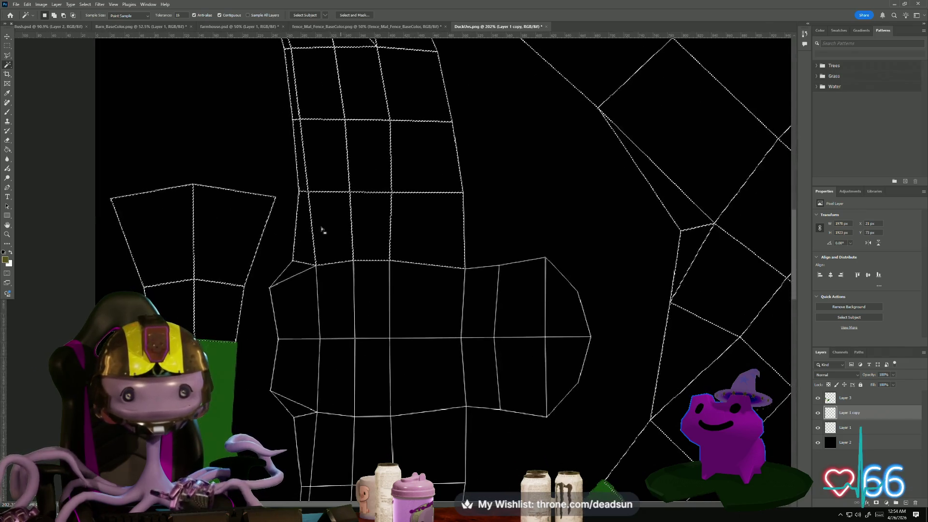
Add the lower island's left, middle, right and bottom cells plus one remaining uncoloured shell
click(296, 307)
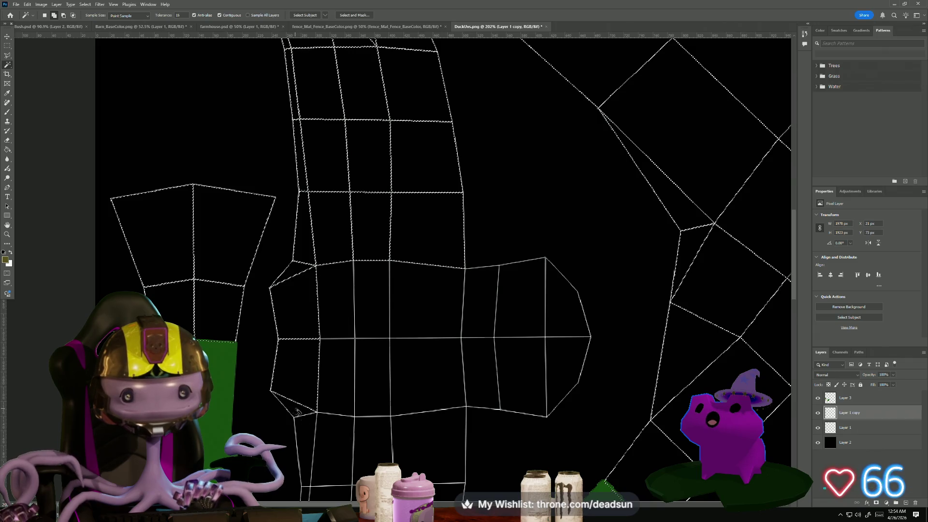
click(336, 369)
click(379, 296)
click(369, 375)
click(426, 351)
click(475, 306)
click(514, 296)
click(558, 313)
click(408, 441)
click(321, 460)
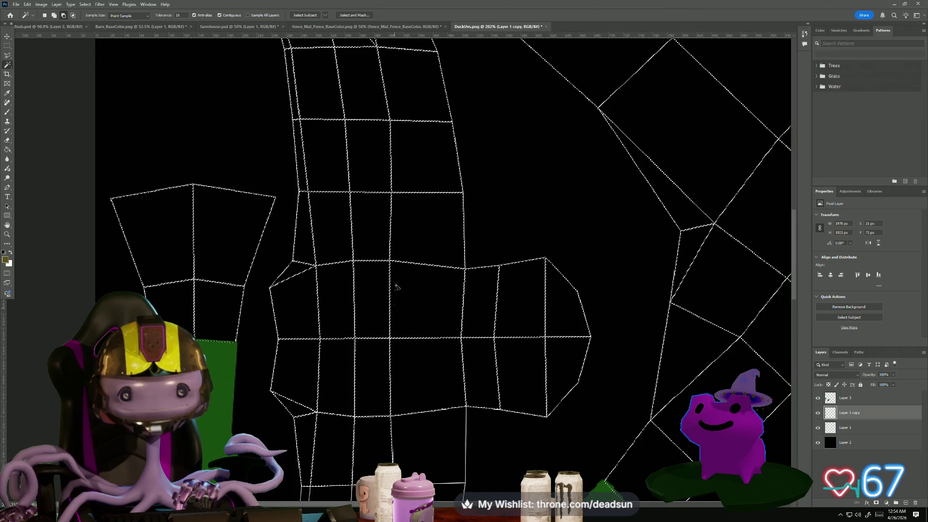
scroll(400, 343, down, 5)
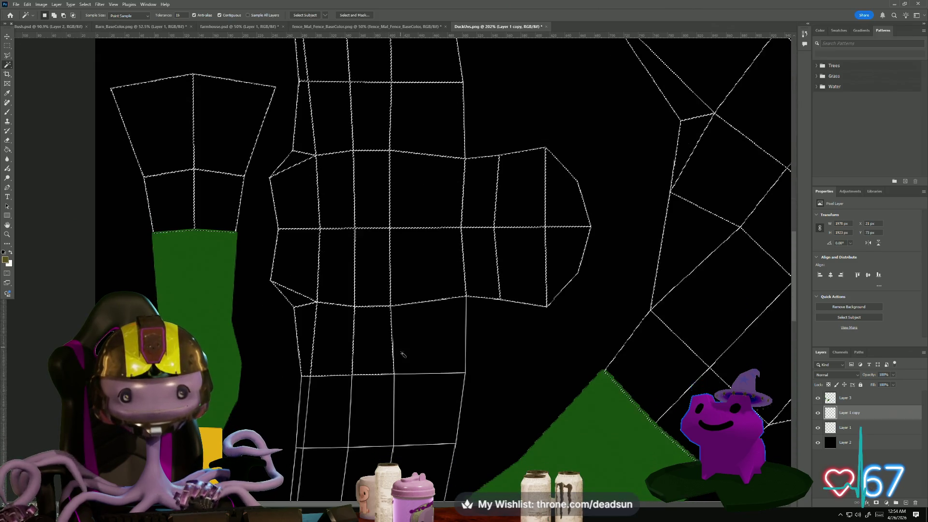
scroll(402, 354, down, 8)
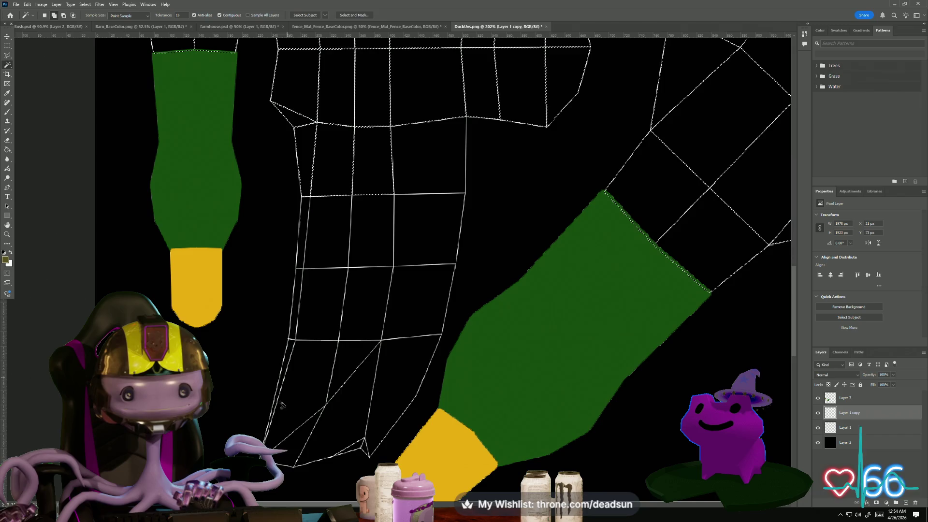
click(285, 407)
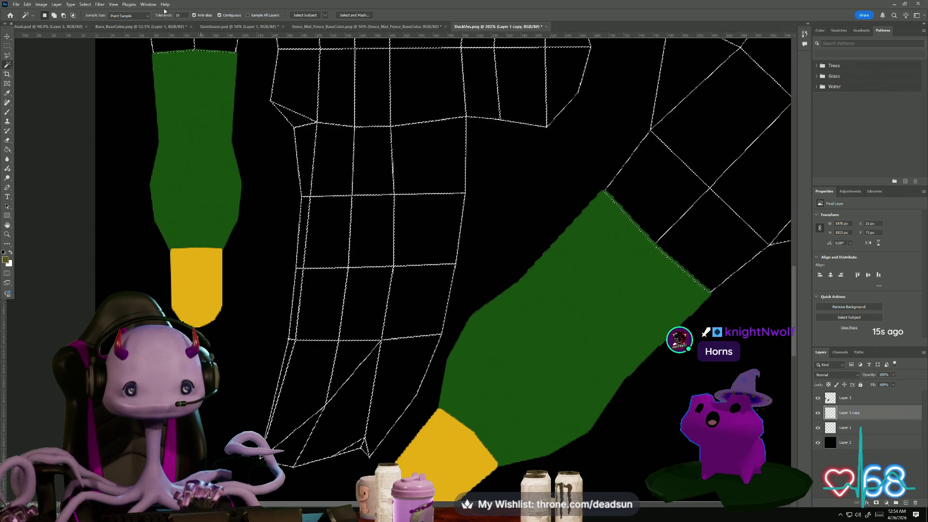
Expand the UV shell selection by a few pixels with Select > Modify > Expand, then make Layer 3 active
click(86, 5)
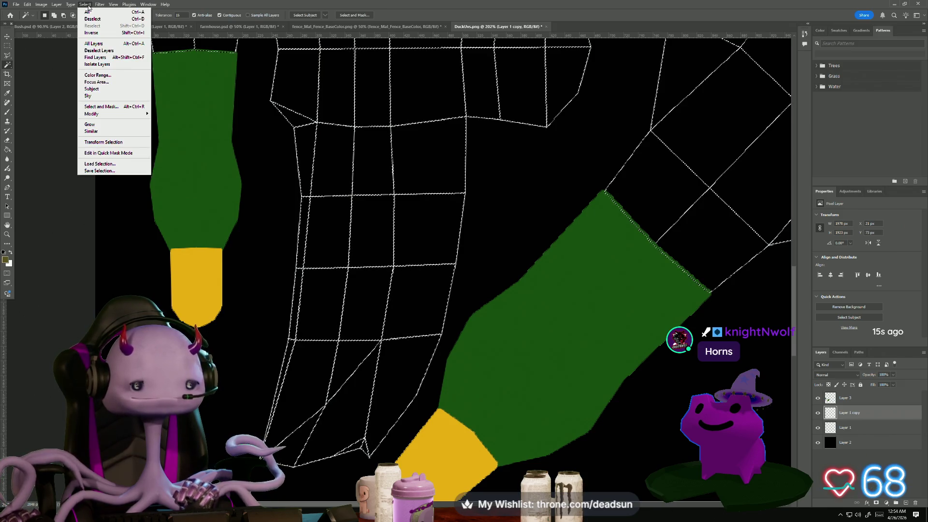
mouse_move(100, 115)
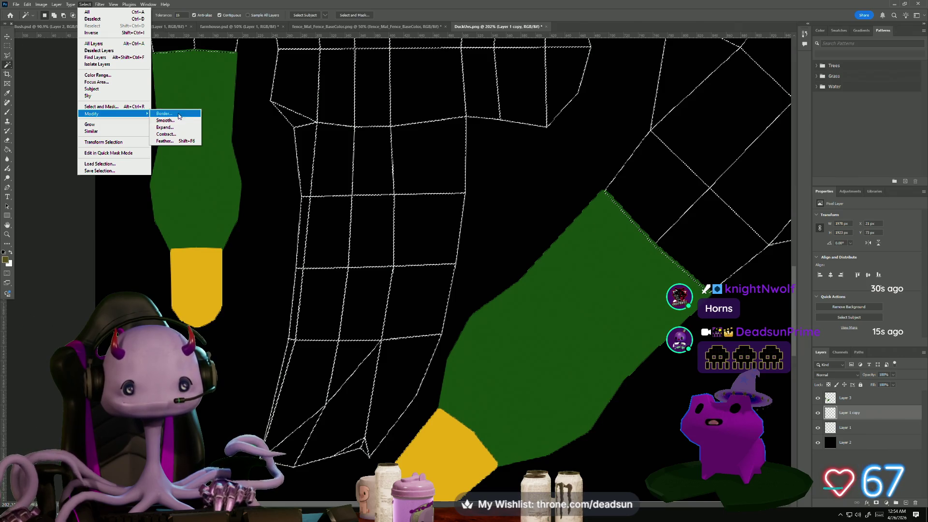
click(178, 128)
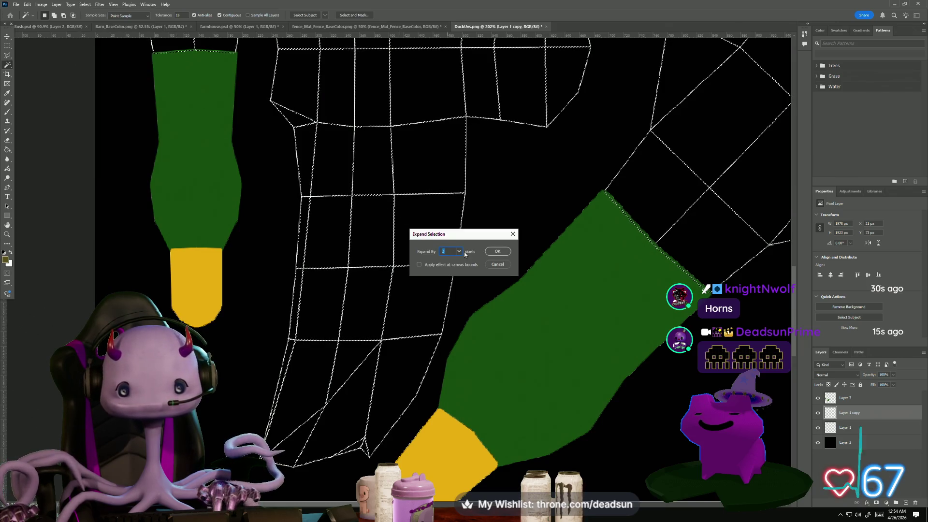
key(Return)
alt+scroll(477, 255, down, 5)
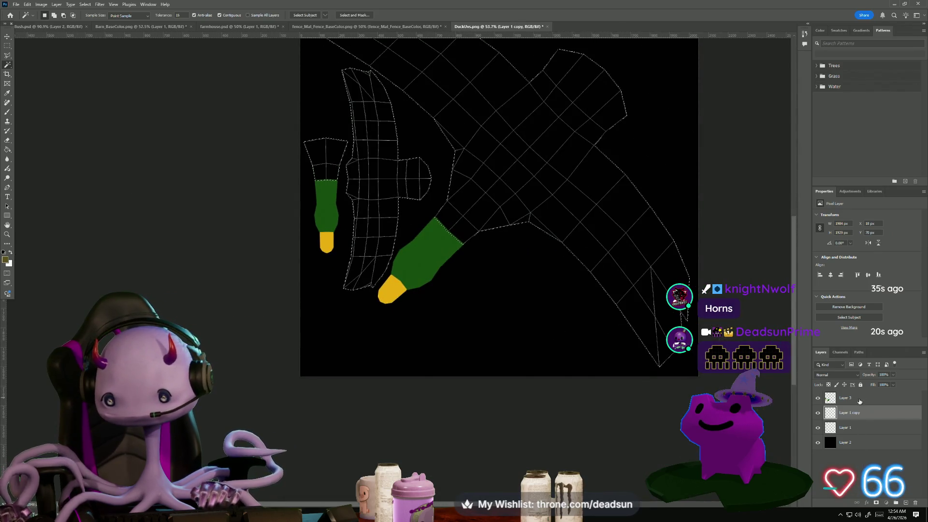
key(alt+bracketright)
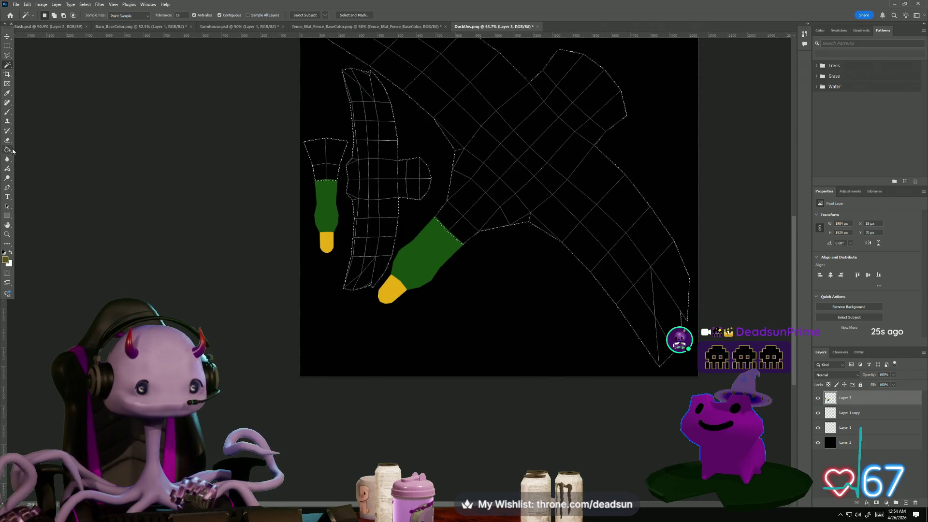
Fill the selected body and wing shells olive with the Paint Bucket
click(7, 150)
click(362, 175)
alt+scroll(358, 172, down, 2)
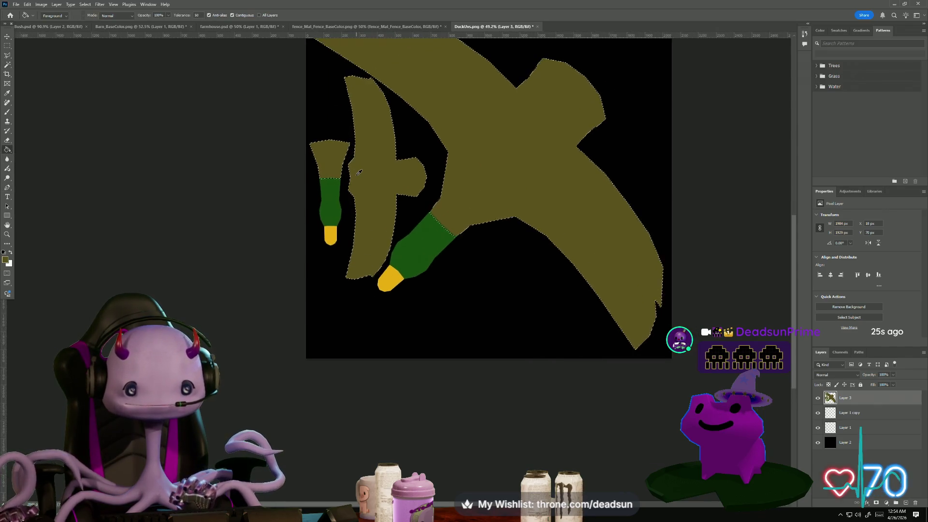
alt+scroll(359, 172, up, 1)
alt+scroll(385, 199, up, 3)
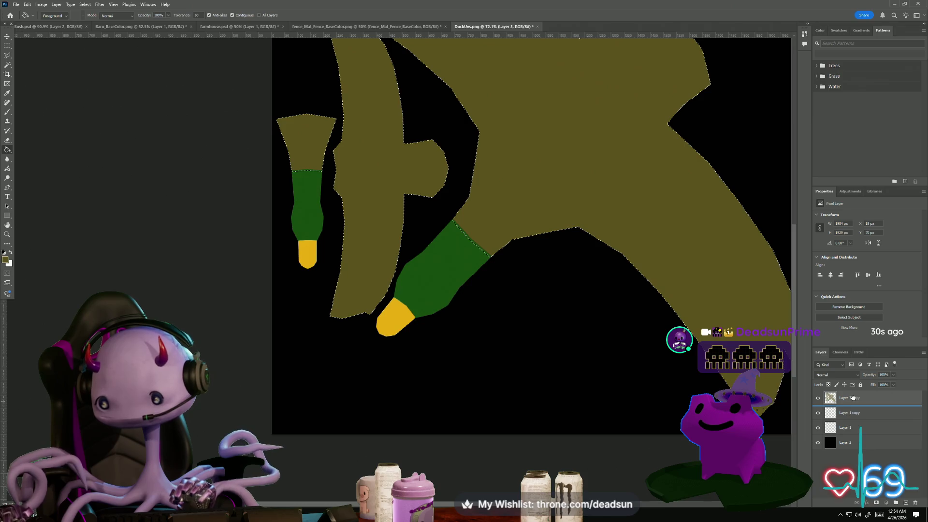
Move Layer 3 beneath Layer 1 copy in the layer stack
click(844, 413)
drag(850, 399, 845, 420)
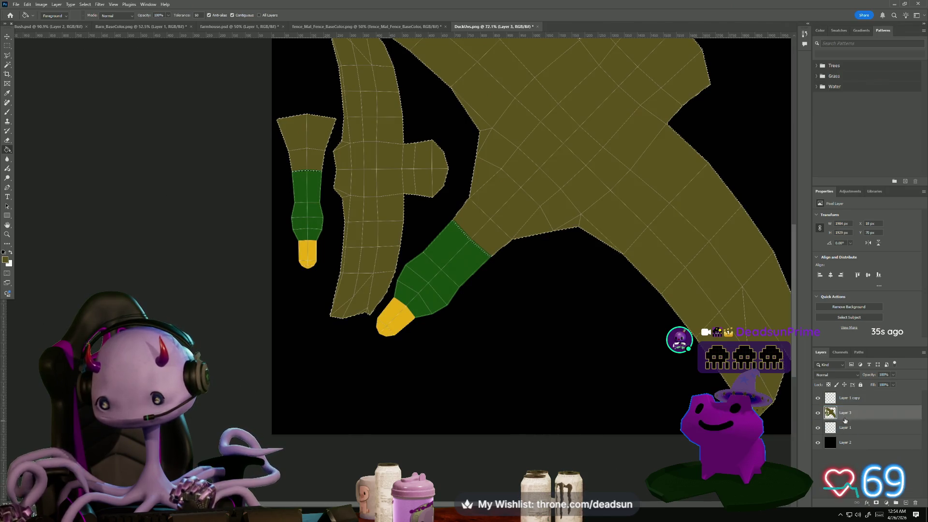
scroll(591, 354, up, 2)
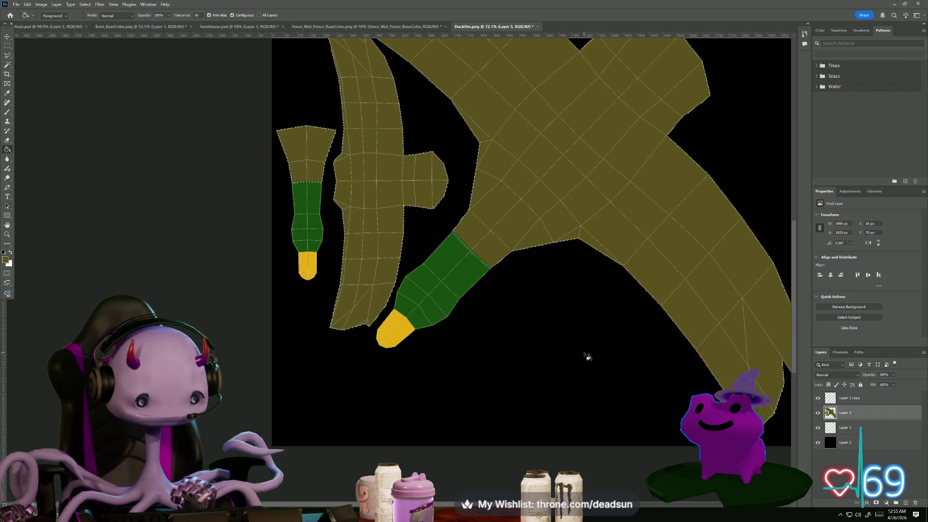
On Layer 1 copy, Magic Wand-select the lower and upper wing strips and the body-piece strip, then return to Layer 3
click(6, 65)
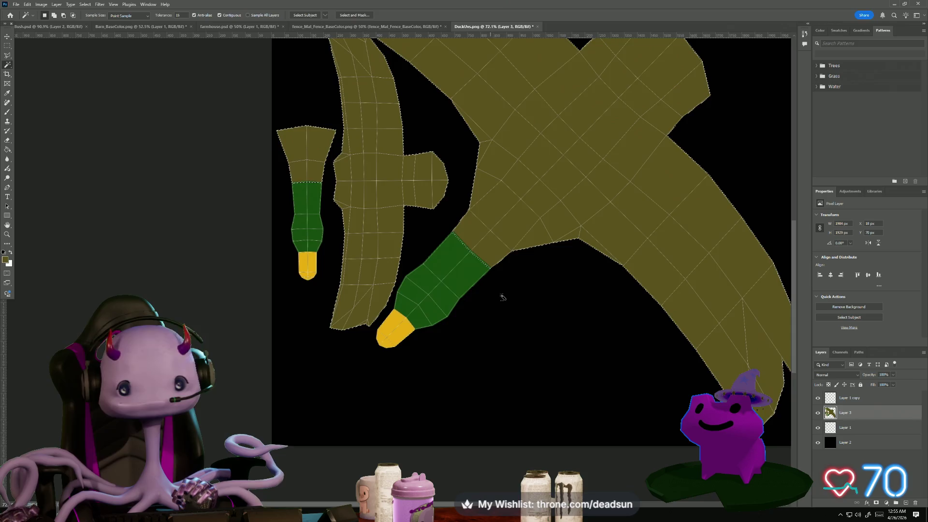
alt+scroll(503, 298, down, 3)
key(ctrl+d)
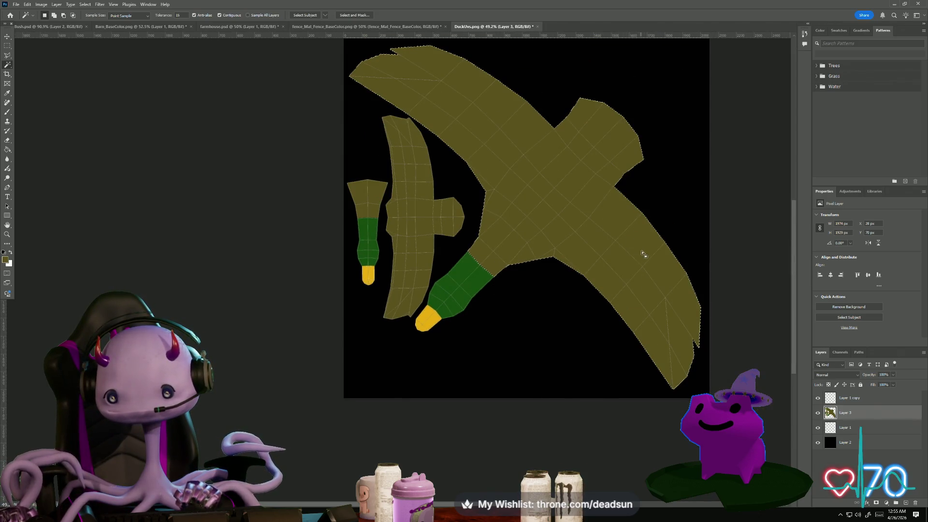
click(857, 396)
key(ctrl+d)
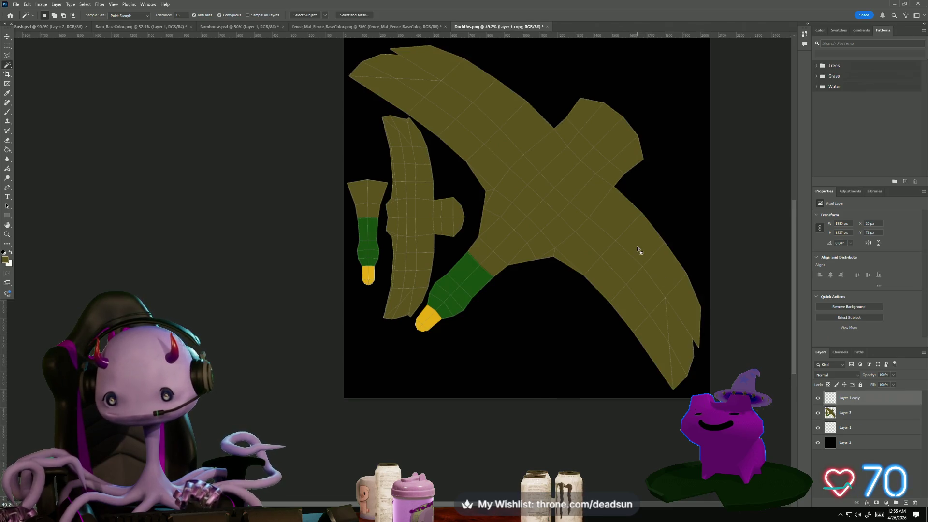
click(659, 279)
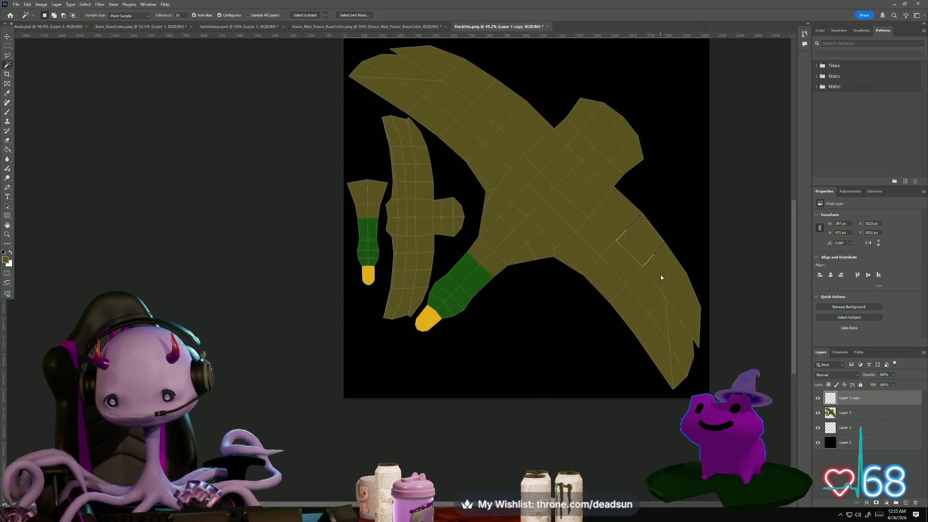
shift+click(473, 84)
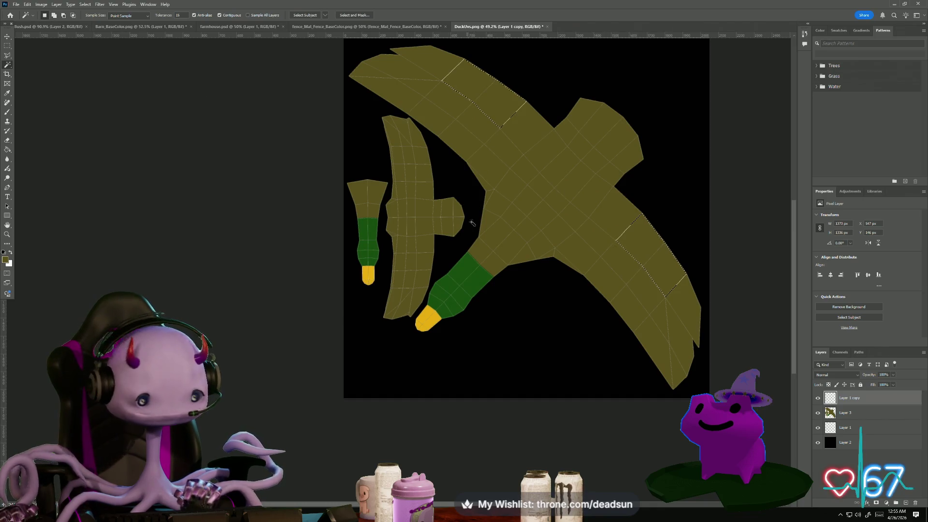
alt+scroll(569, 257, up, 2)
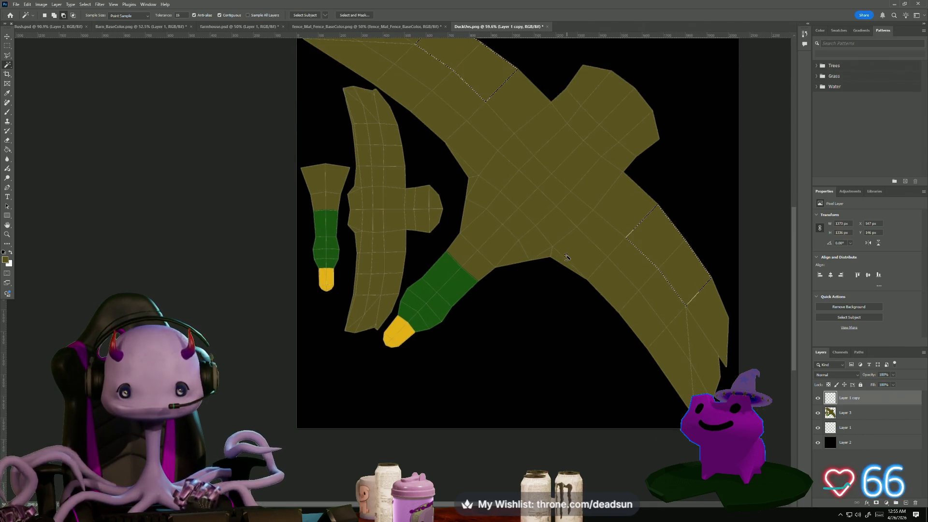
click(393, 135)
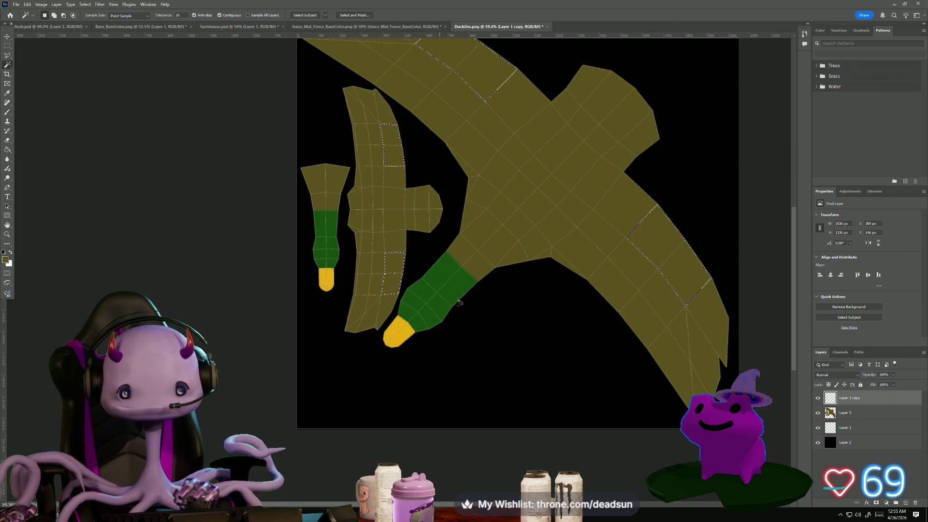
alt+scroll(460, 302, down, 3)
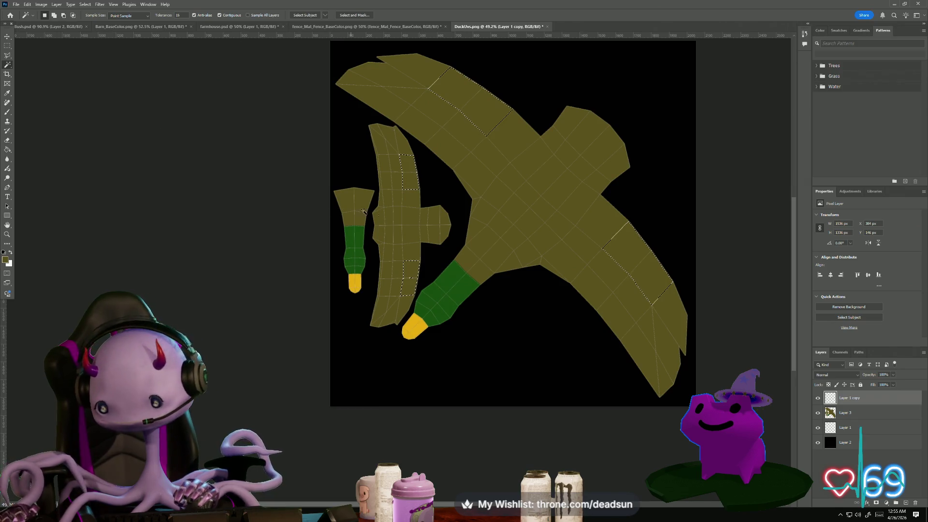
click(848, 412)
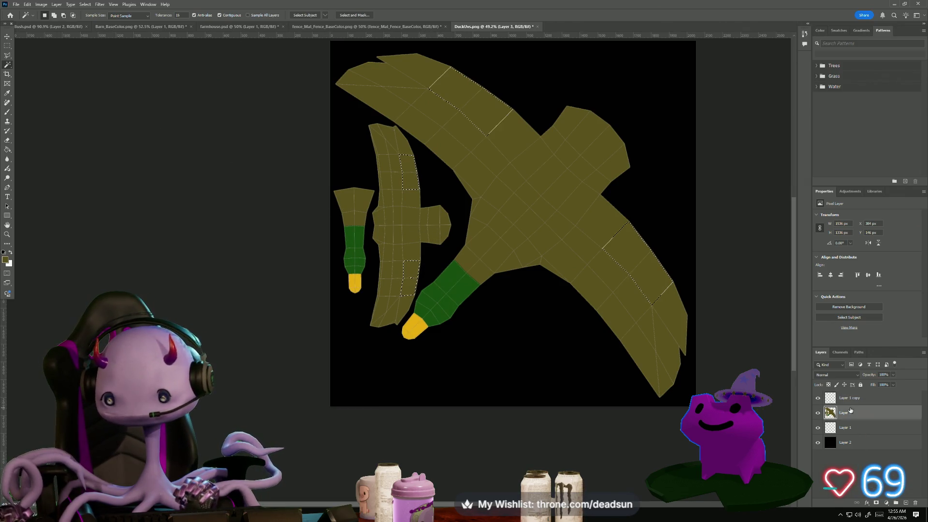
Fill the wing strips and both body-piece strips with a medium blue
click(5, 260)
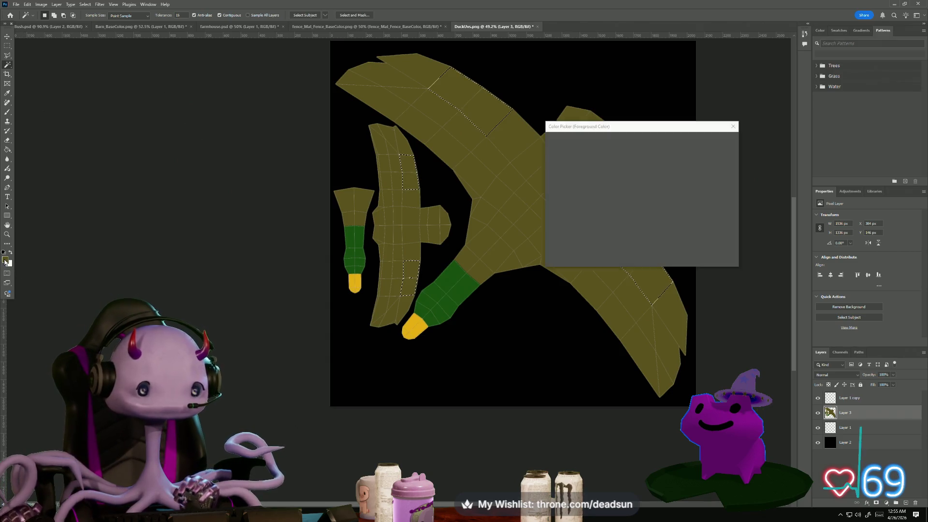
mouse_move(648, 190)
mouse_down()
mouse_move(650, 180)
mouse_move(628, 182)
mouse_up()
click(624, 177)
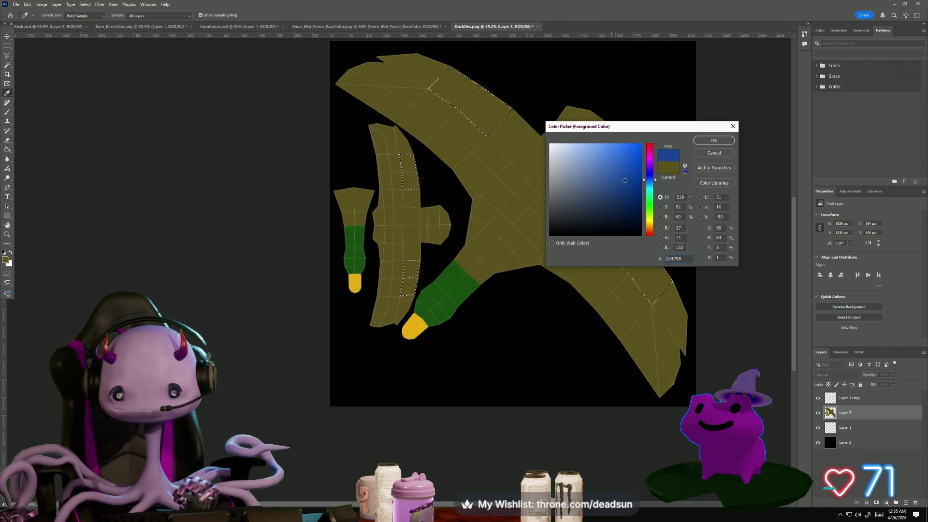
click(714, 140)
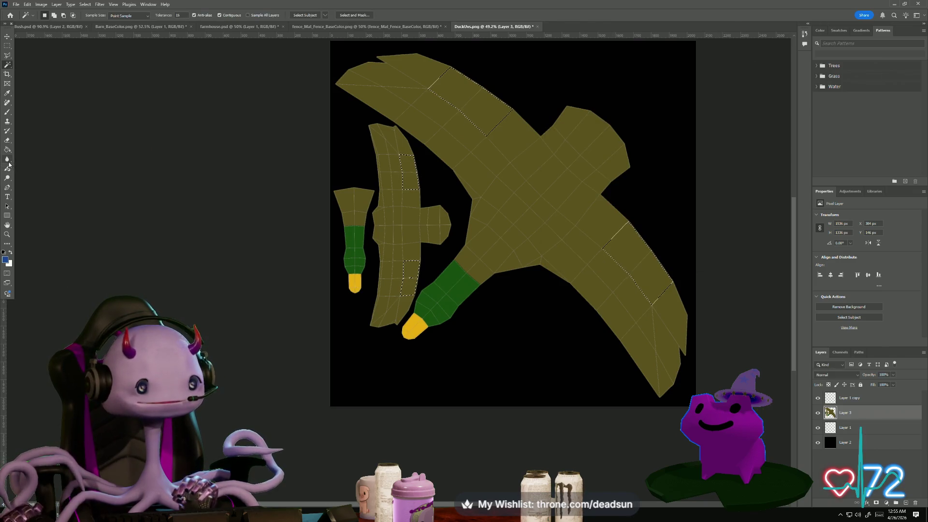
click(9, 151)
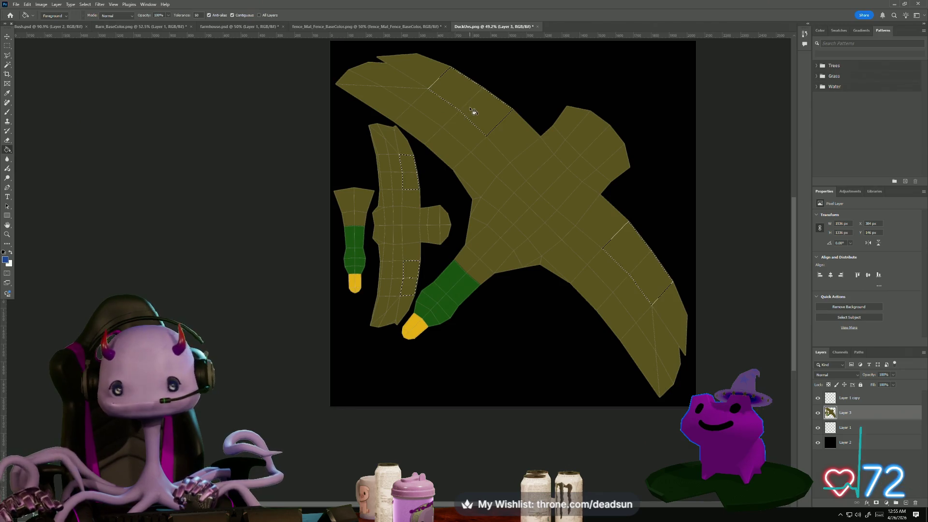
click(489, 114)
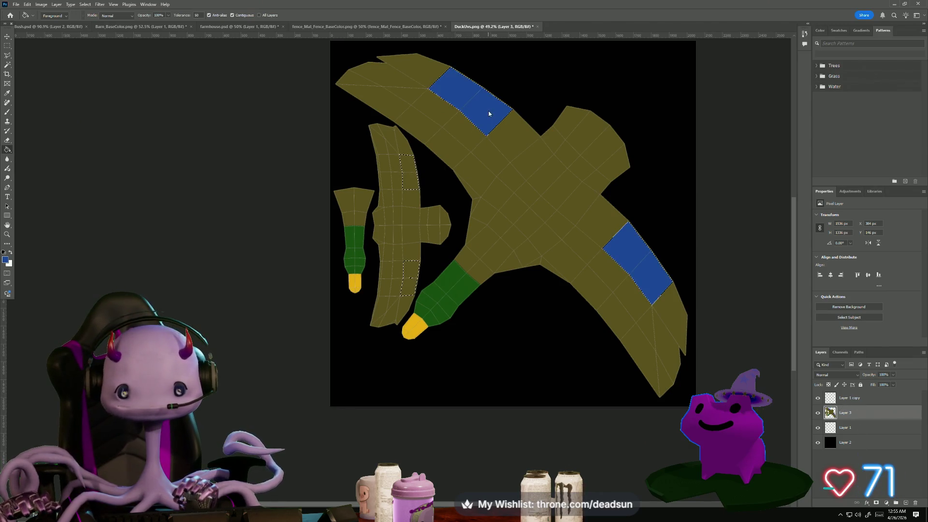
click(410, 184)
click(410, 278)
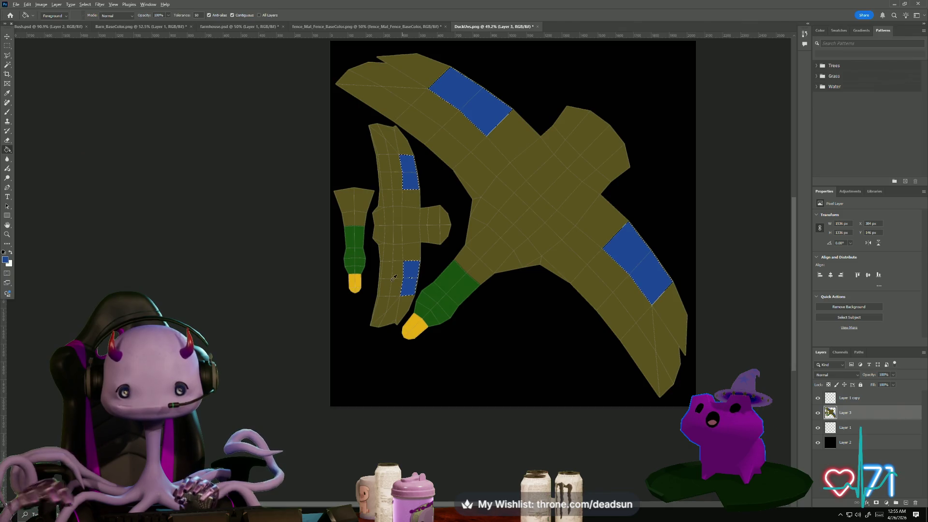
Refill the wing and body strips in a darker blue
click(5, 260)
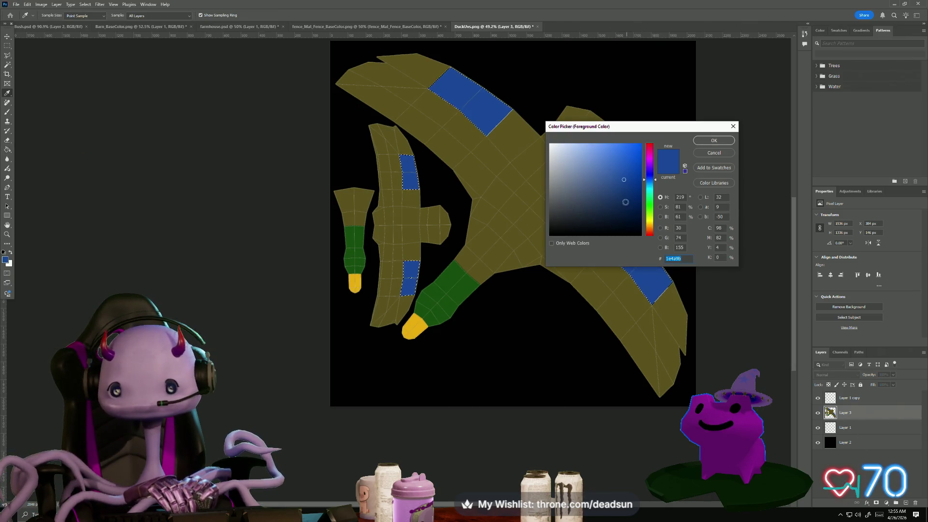
click(715, 141)
click(624, 259)
click(410, 181)
click(412, 272)
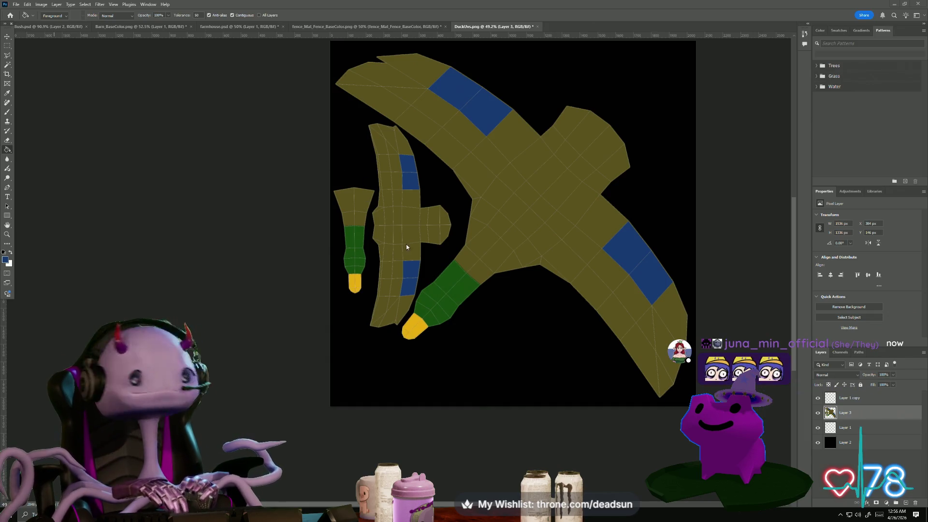
Toggle the wireframe layer's visibility and reload the selection of the four blue patches
ctrl+click(822, 397)
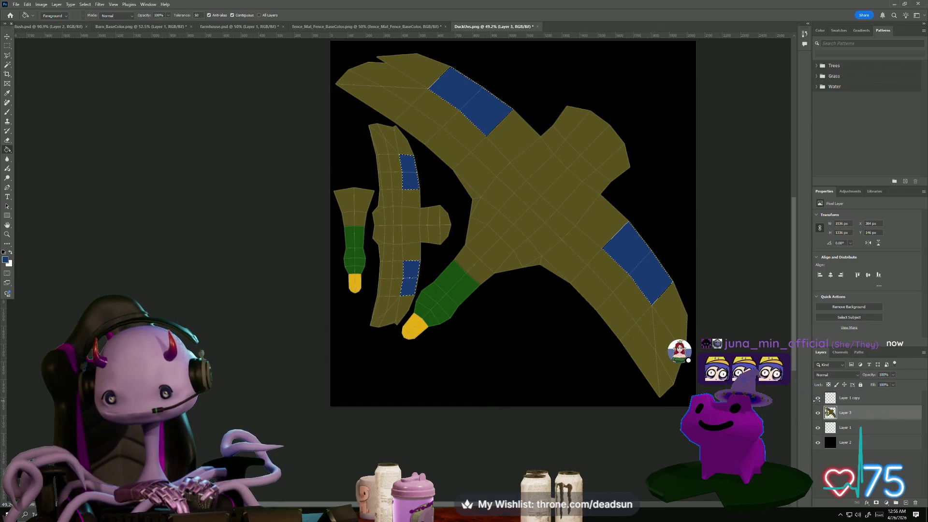
click(818, 403)
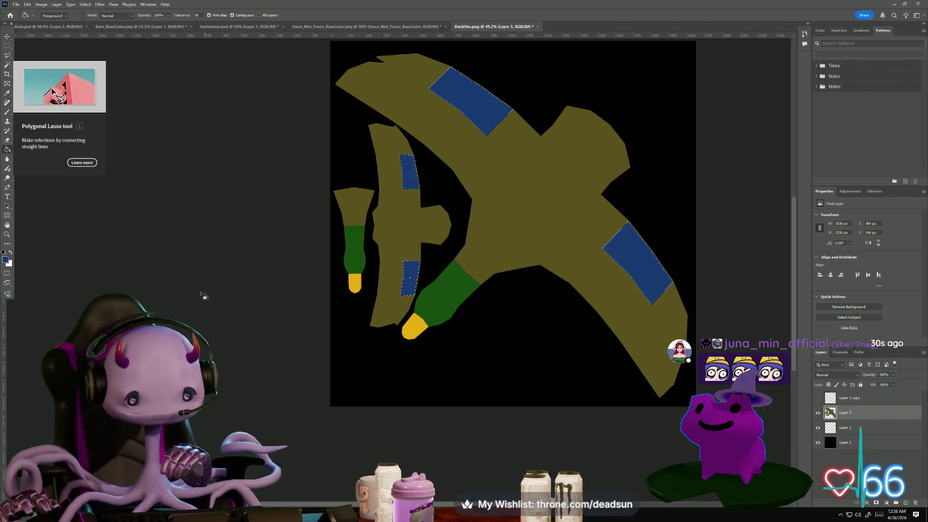
key(ctrl+d)
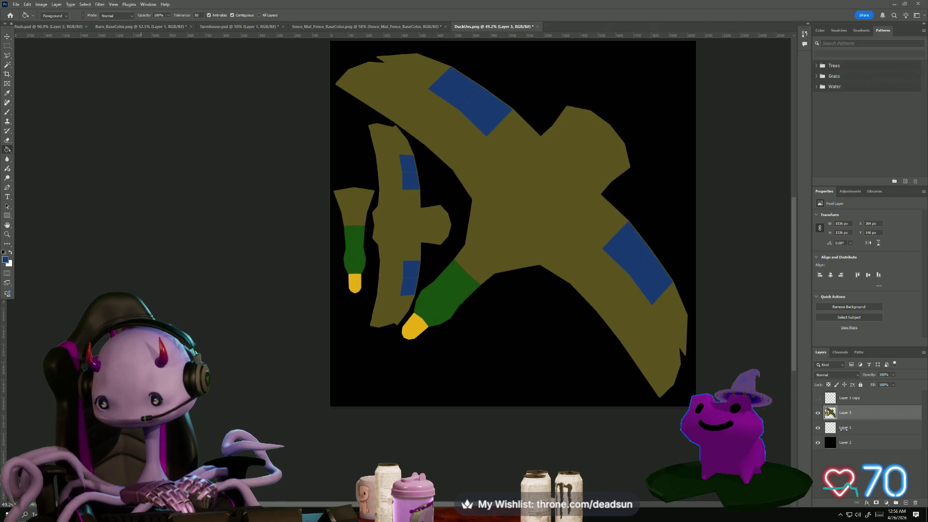
ctrl+click(830, 398)
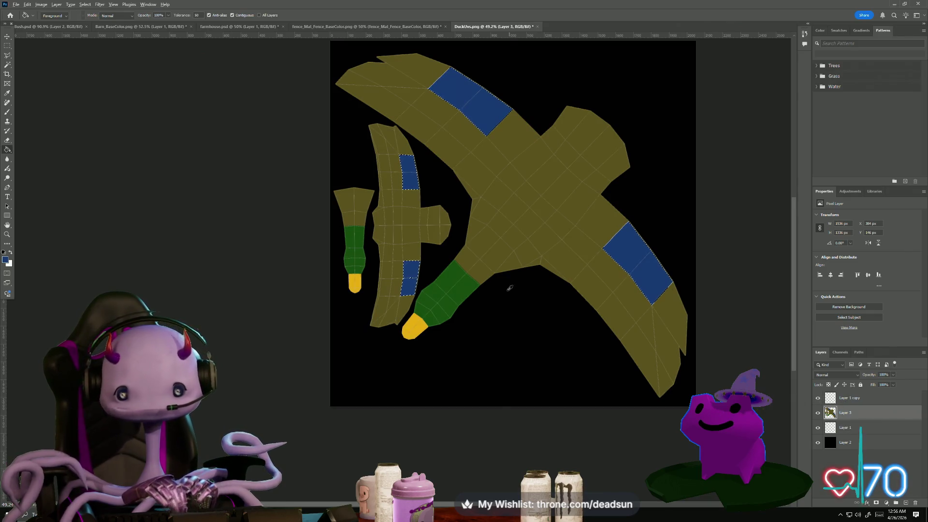
alt+scroll(489, 306, up, 3)
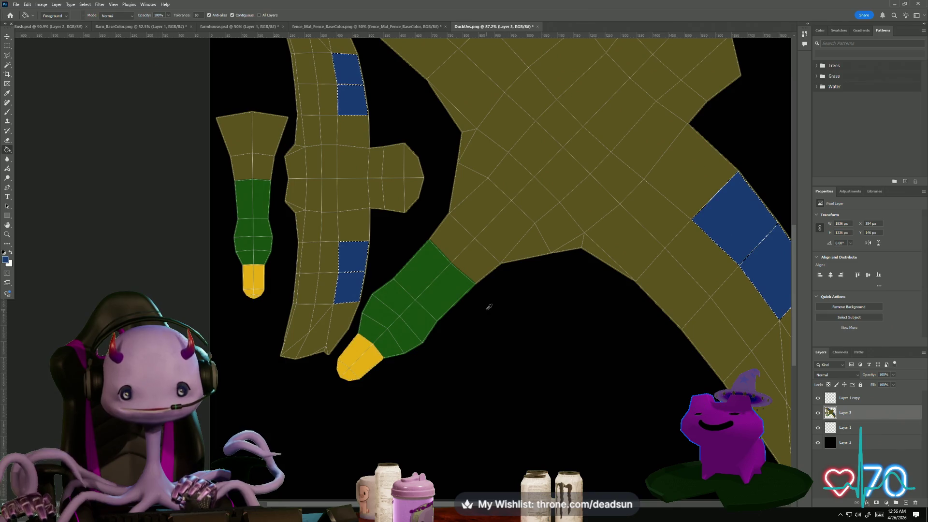
Set the foreground colour to a dark brown
click(5, 260)
click(650, 223)
drag(651, 225, 652, 229)
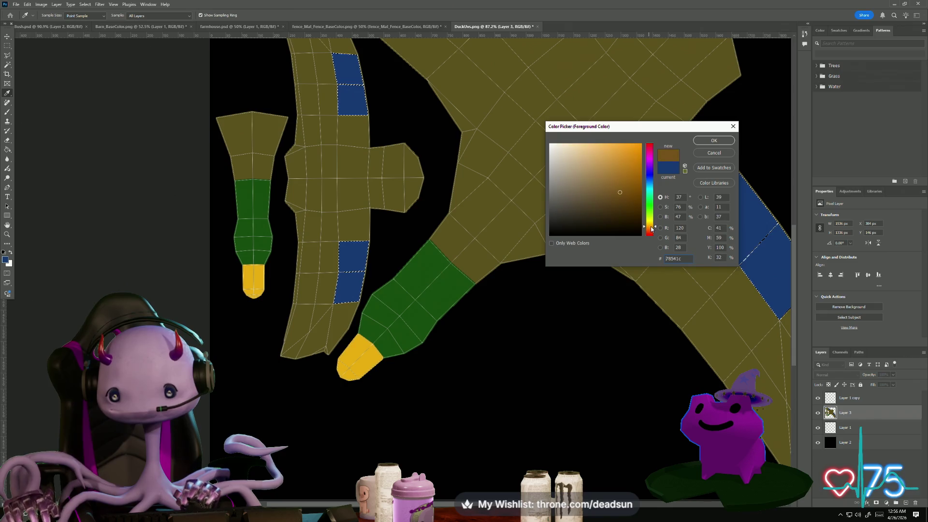
click(715, 141)
On Layer 1 copy, select the small neck piece's top and the three olive quads above the green neck
key(g)
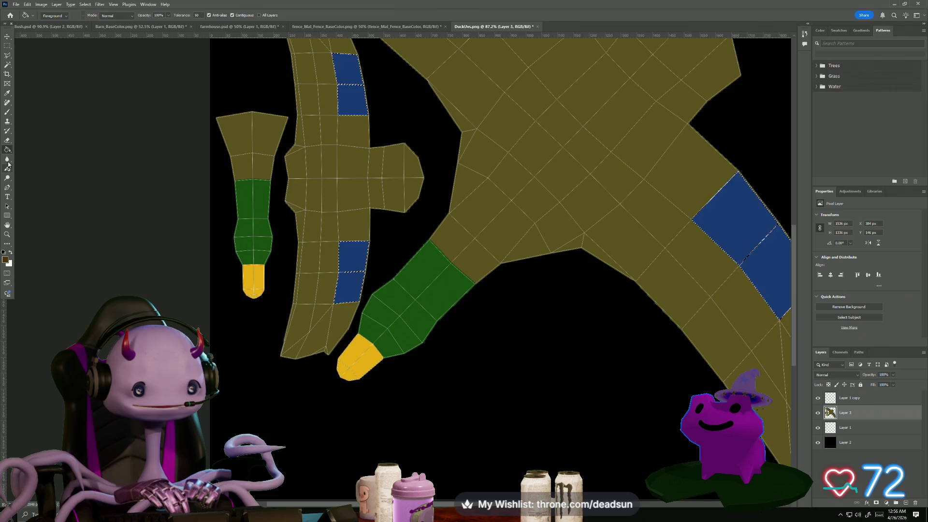
key(w)
click(263, 166)
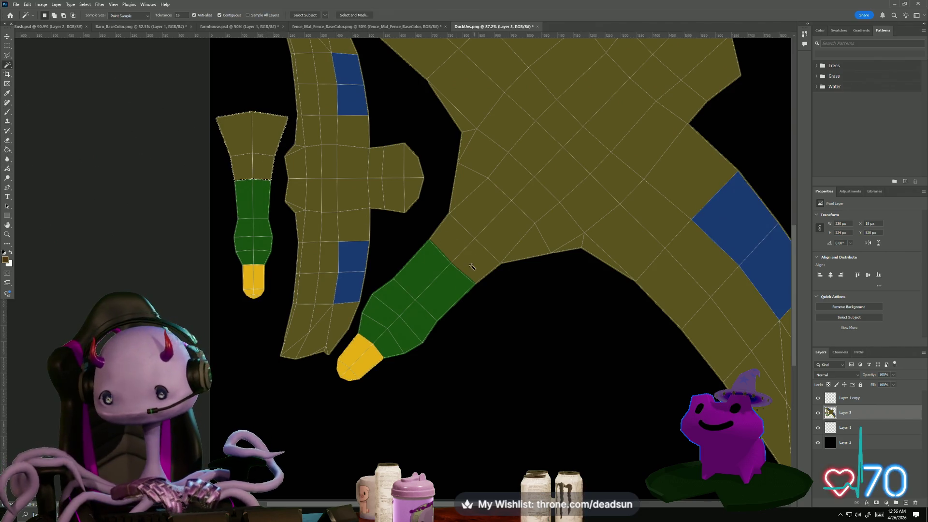
shift+click(856, 401)
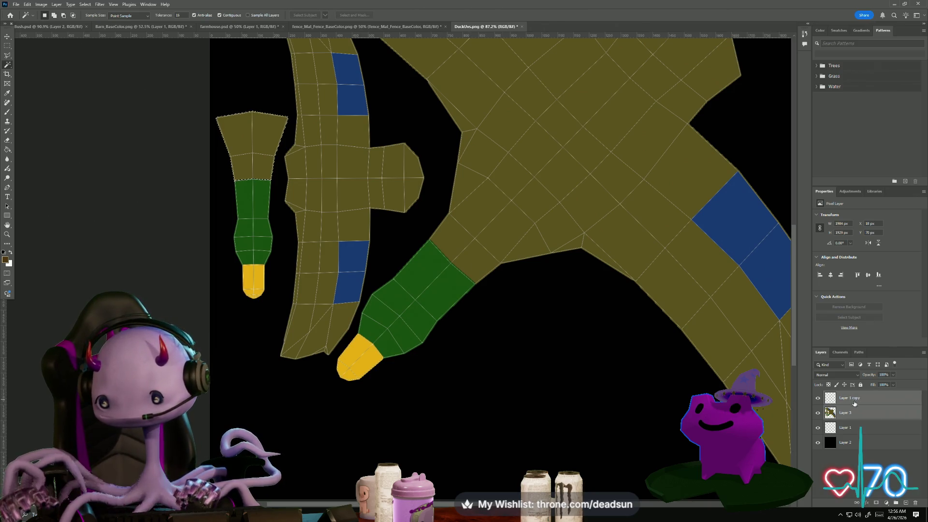
shift+click(471, 270)
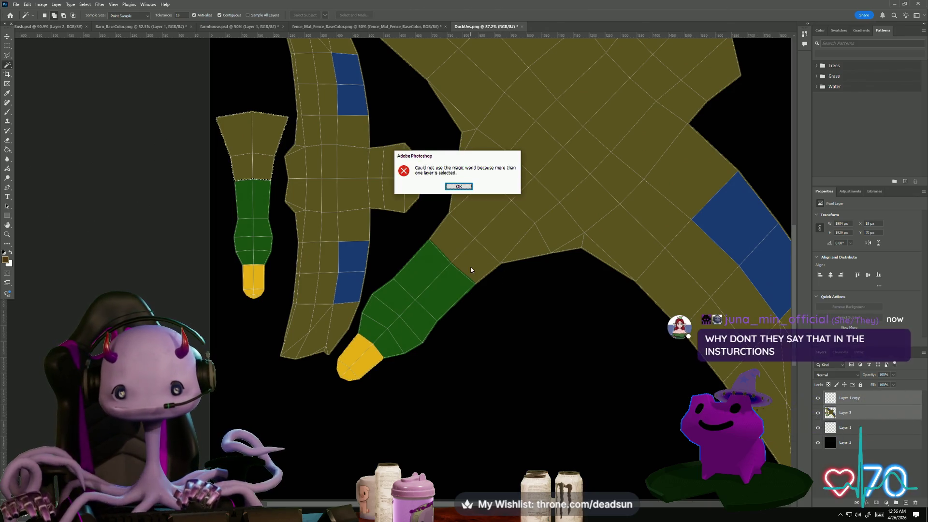
click(463, 187)
click(853, 397)
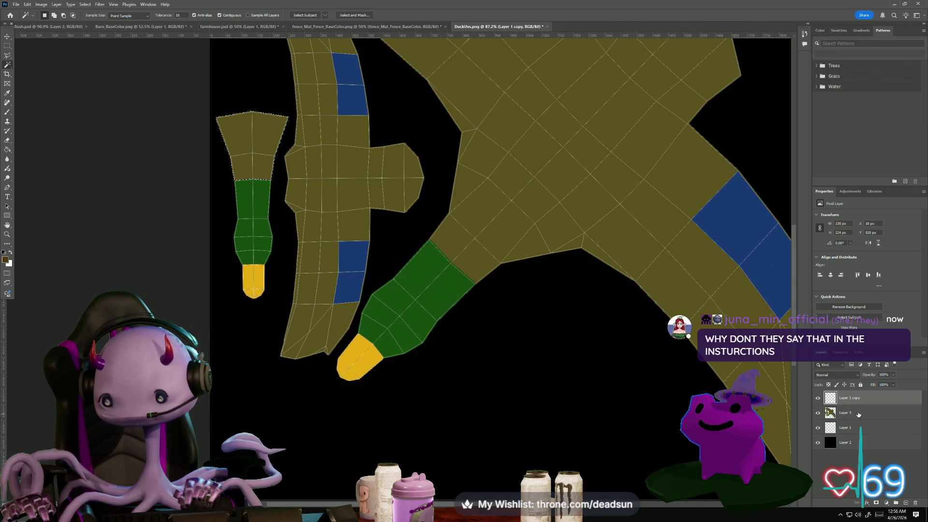
click(450, 236)
shift+click(475, 214)
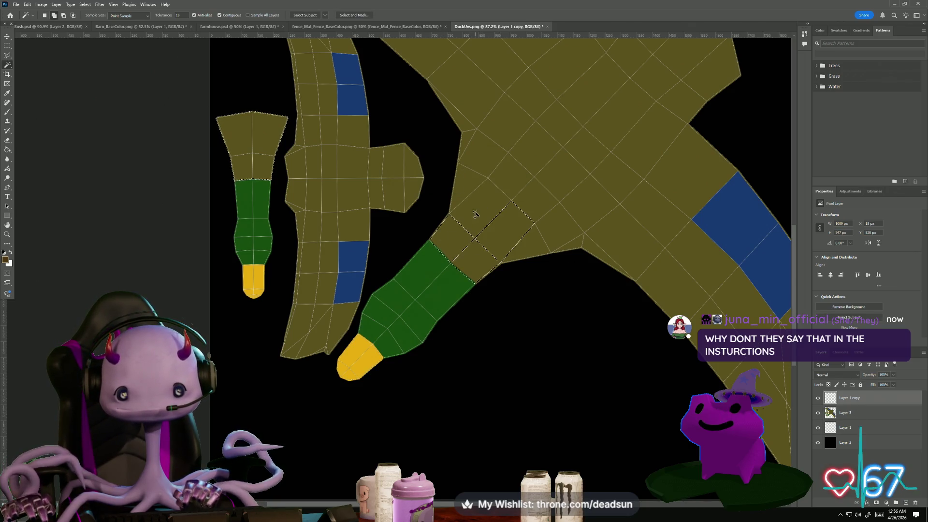
shift+click(468, 190)
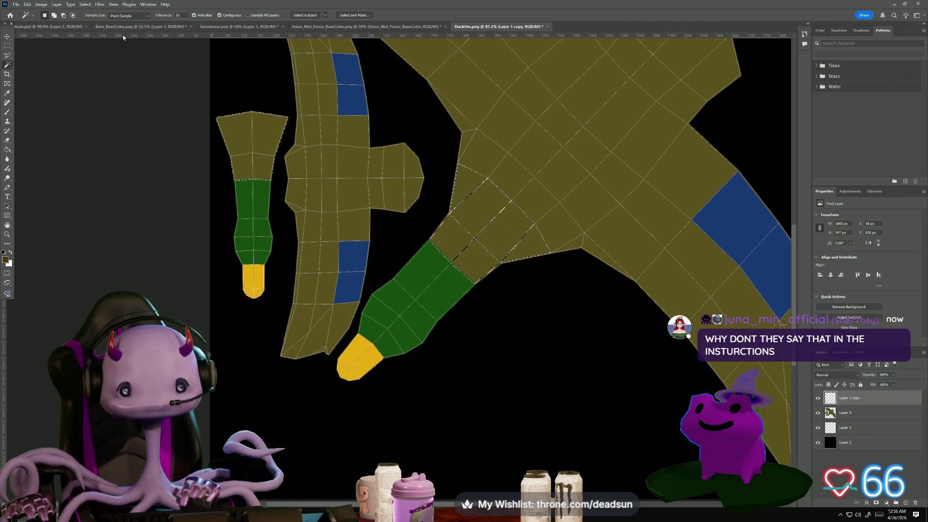
On Layer 3, fill the neck-base quads and the small neck piece's top dark brown
click(11, 114)
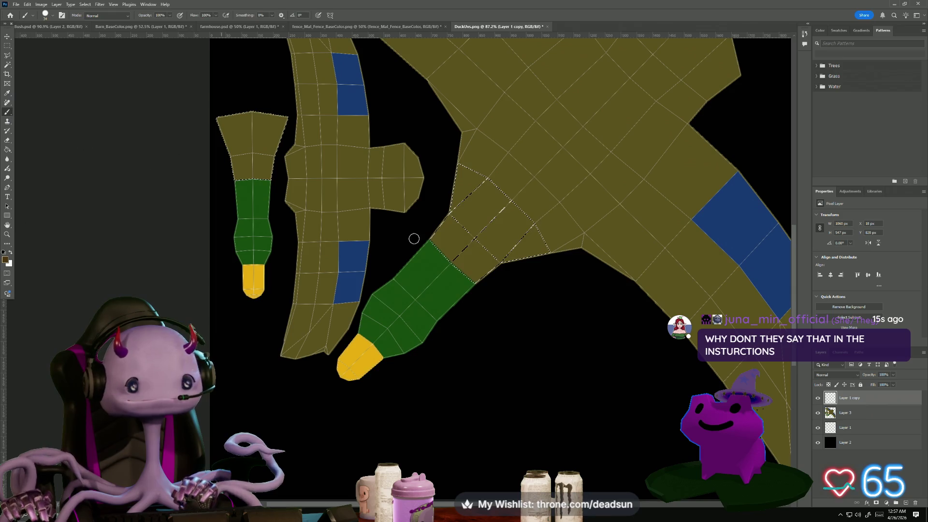
click(843, 413)
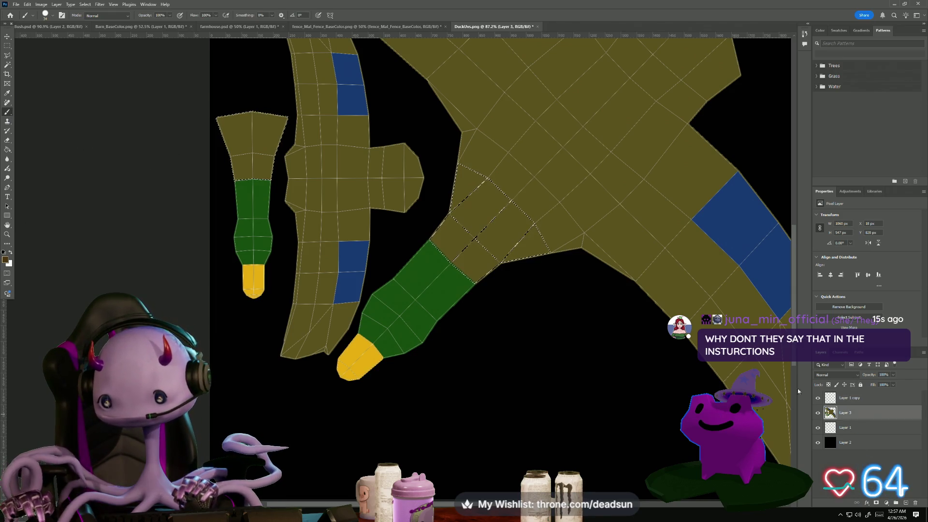
click(8, 150)
click(486, 235)
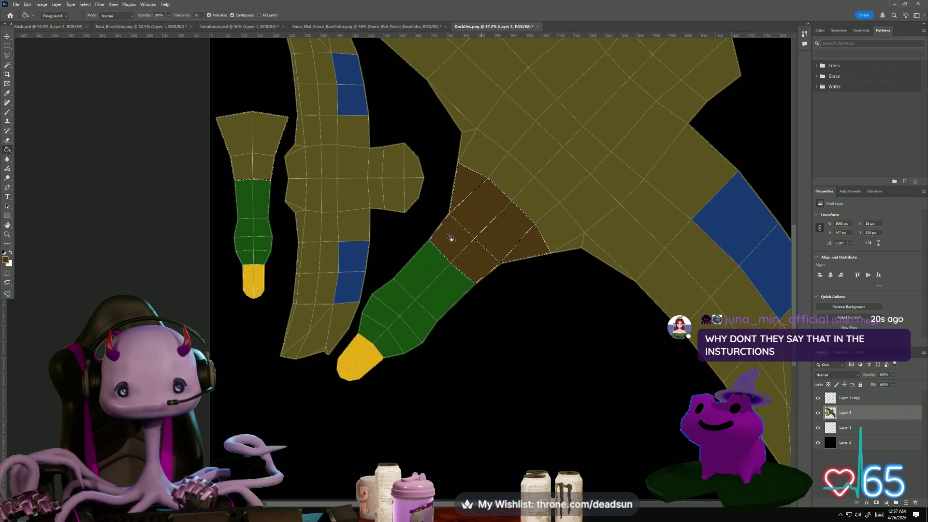
click(256, 150)
alt+scroll(338, 242, down, 5)
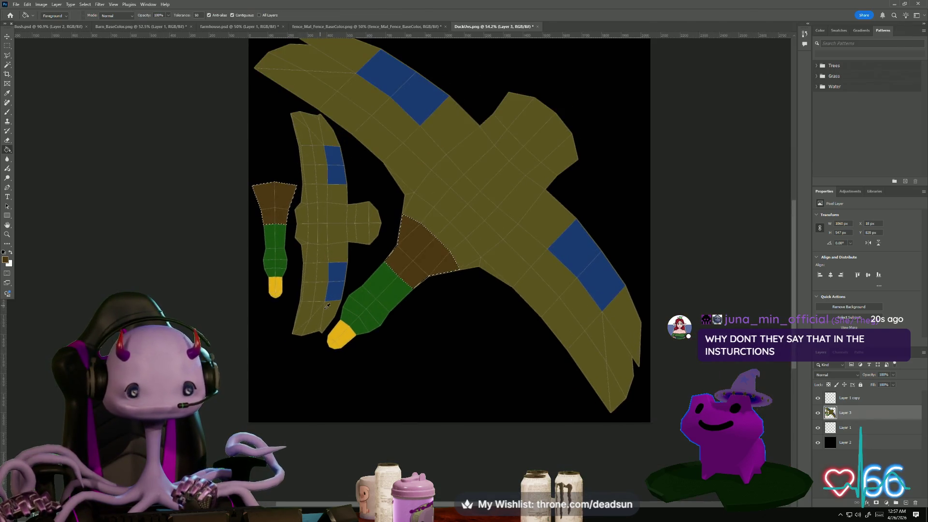
alt+scroll(383, 302, up, 4)
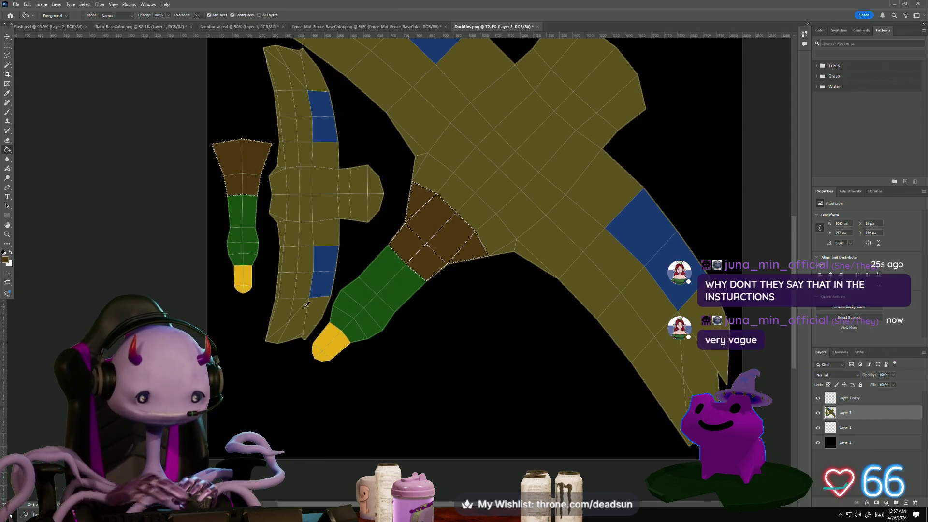
Fill the left wing piece with a light grey, leaving its blue patches untouched
alt+scroll(337, 310, down, 1)
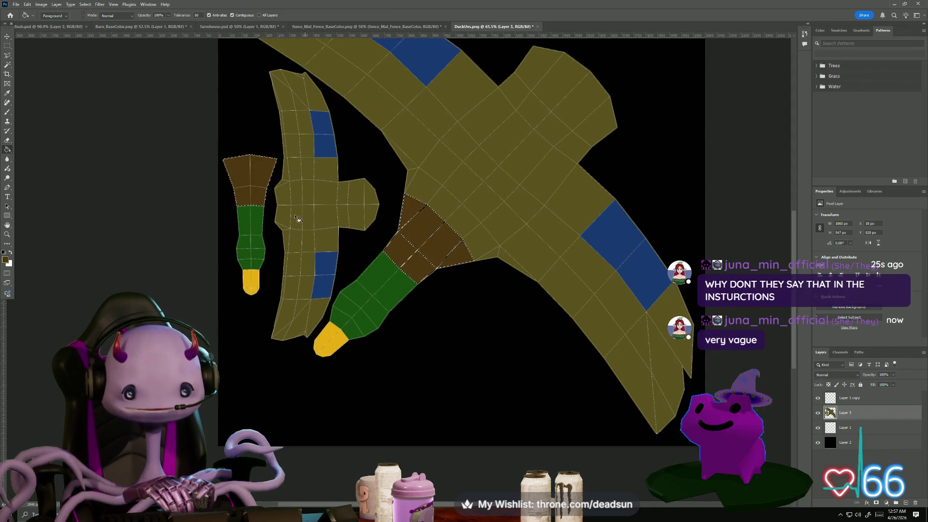
click(7, 261)
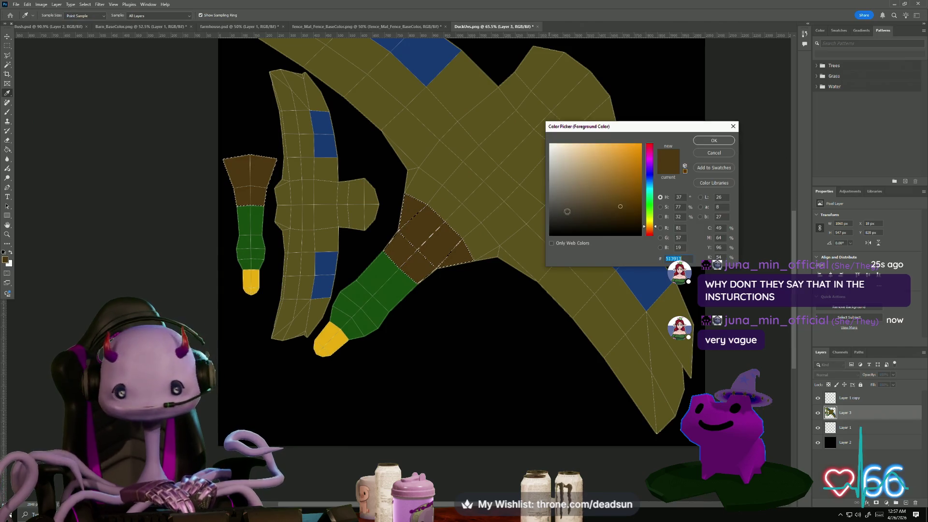
drag(565, 184, 562, 176)
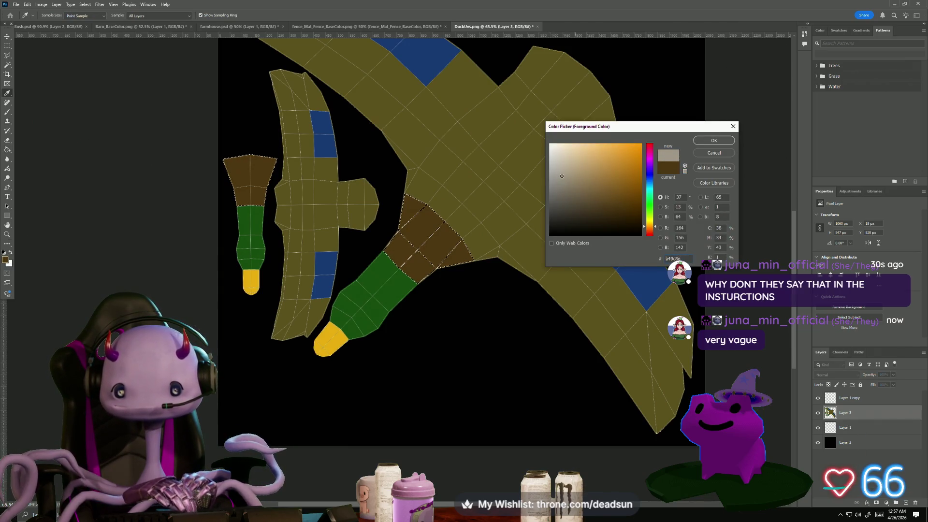
click(714, 140)
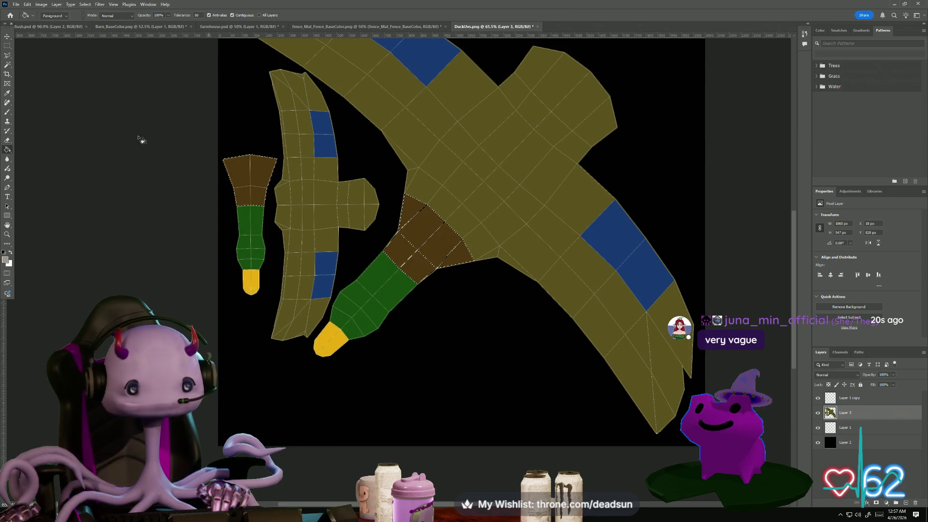
click(8, 66)
click(304, 197)
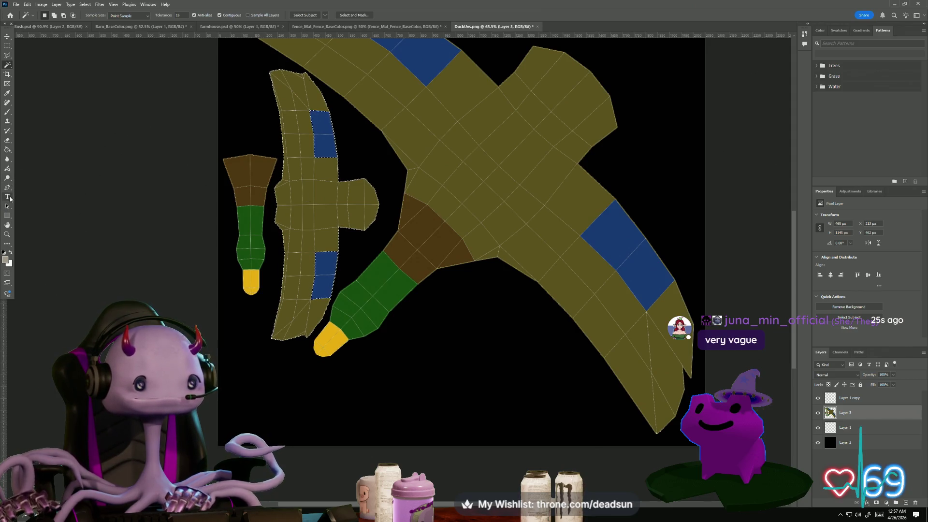
key(g)
click(308, 201)
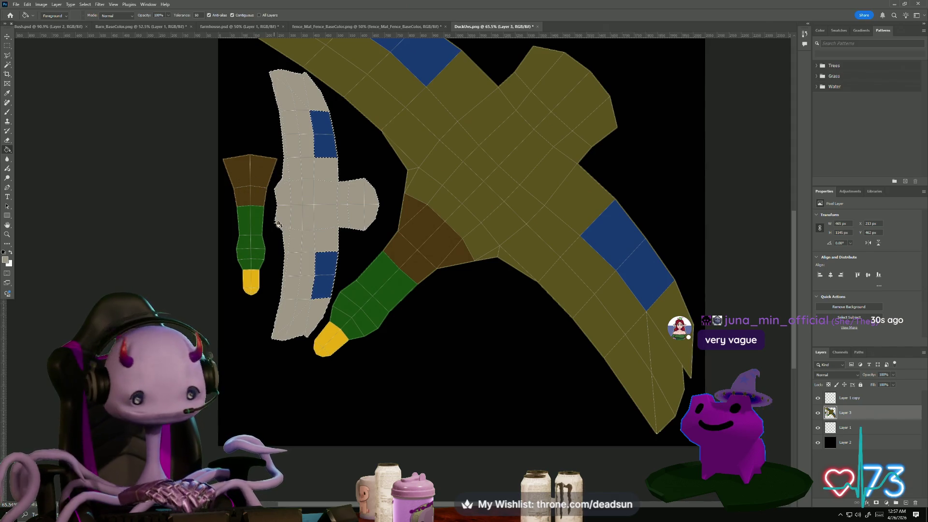
alt+scroll(390, 224, down, 4)
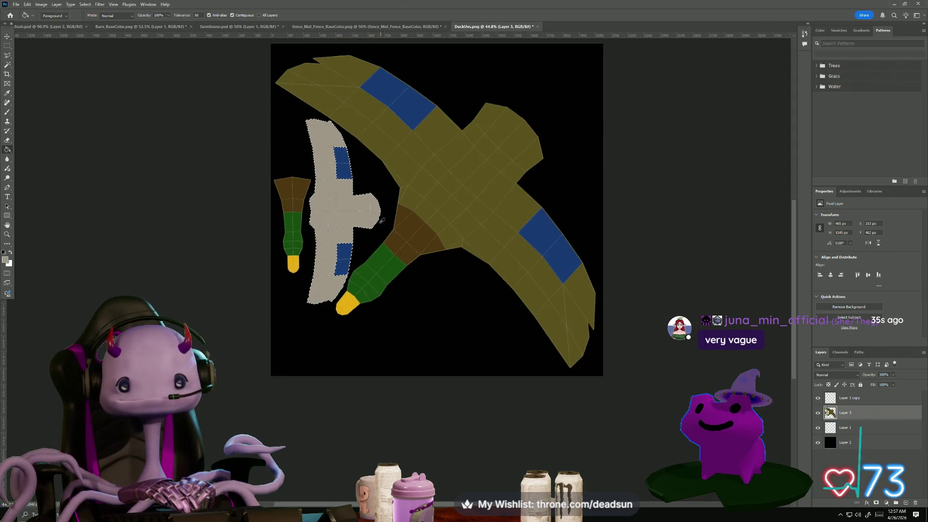
alt+scroll(381, 219, up, 3)
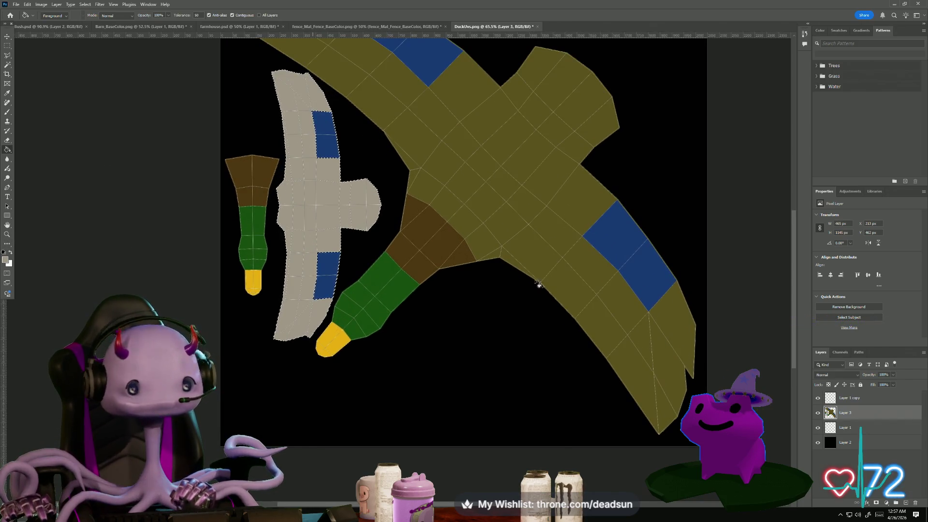
Add a new empty layer above Layer 1 copy
click(857, 400)
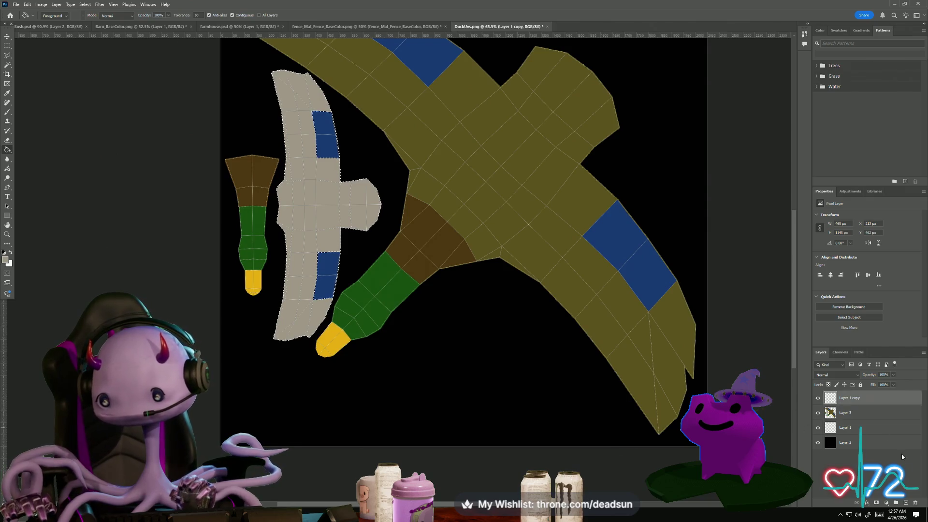
click(906, 503)
click(5, 260)
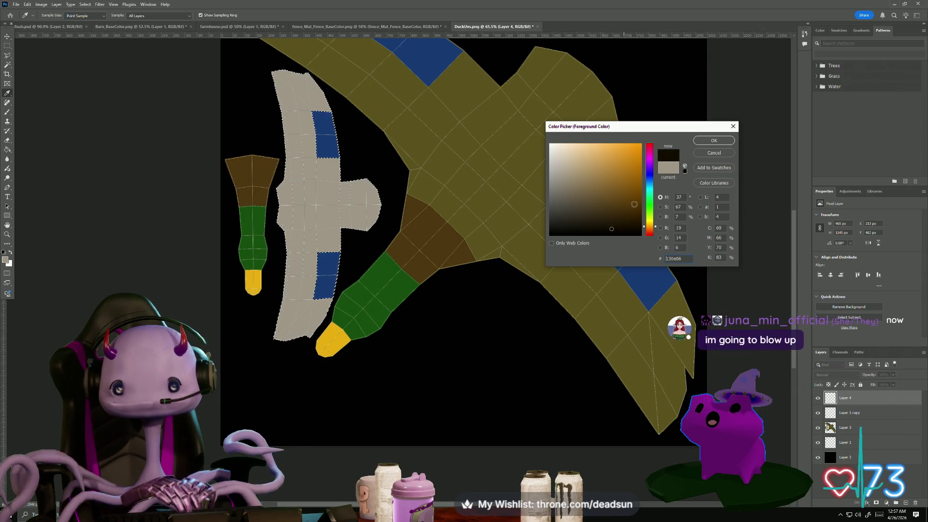
Set a near-black foreground colour, clear the selection and switch to the Brush tool
click(715, 141)
alt+scroll(353, 329, up, 5)
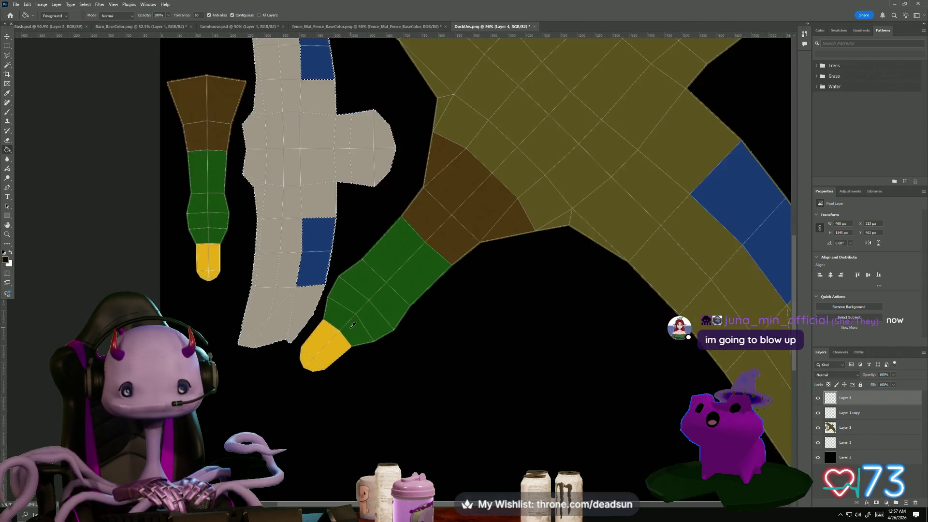
click(8, 113)
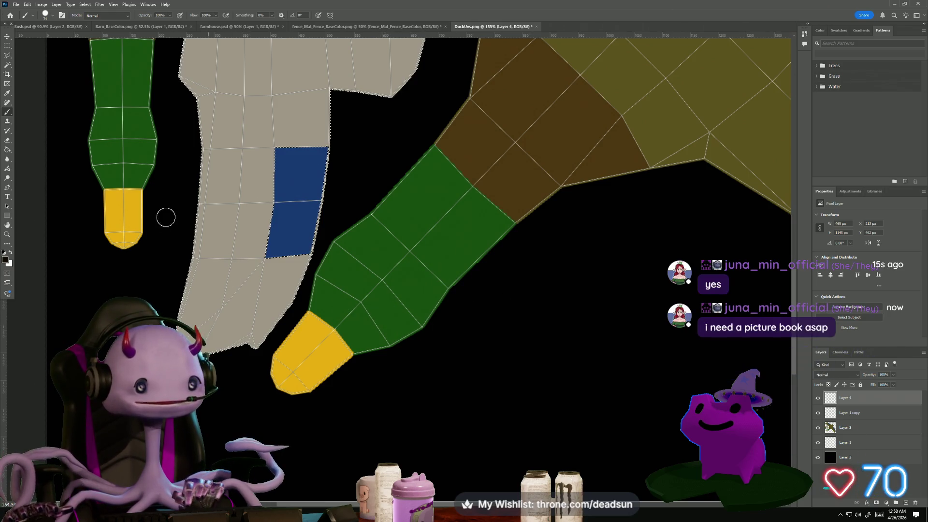
key(ctrl+d)
key(m)
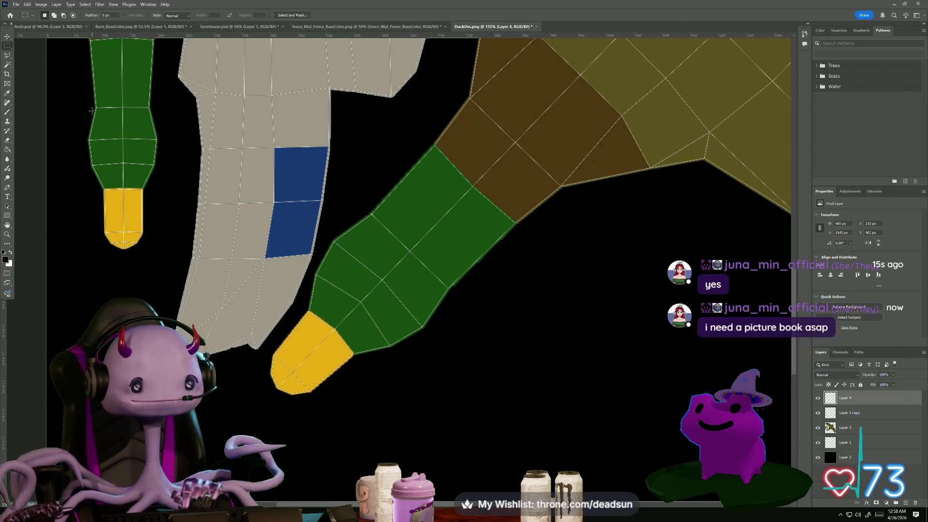
click(7, 112)
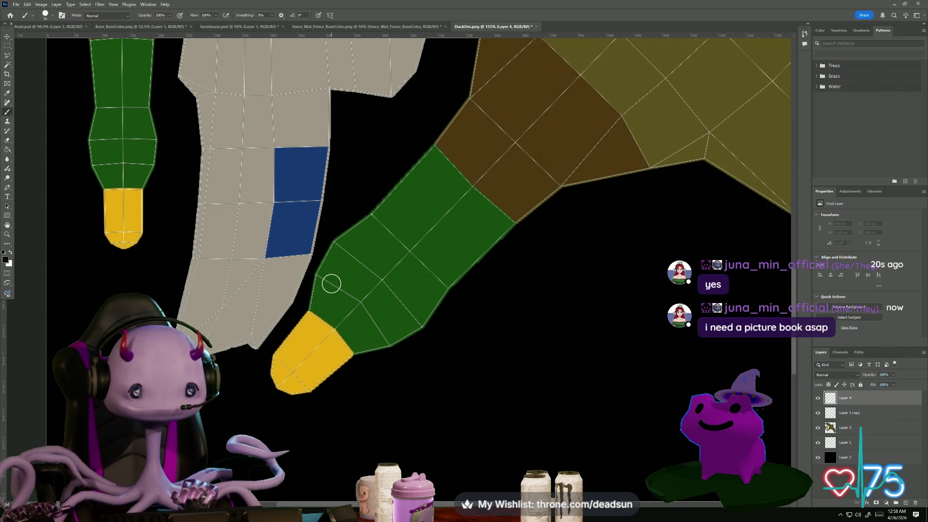
Stamp two black eye dots on the green head strip, then select Layer 1 copy
click(331, 285)
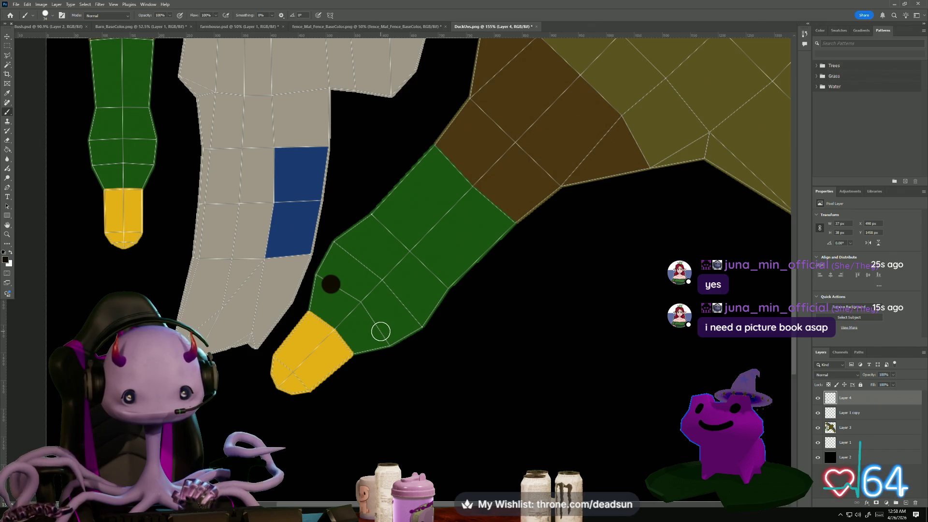
click(380, 331)
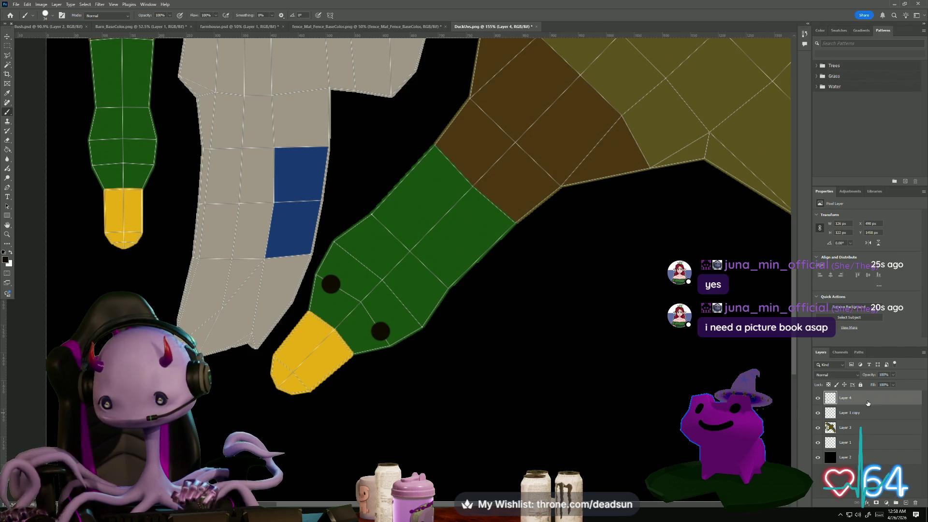
right_click(850, 399)
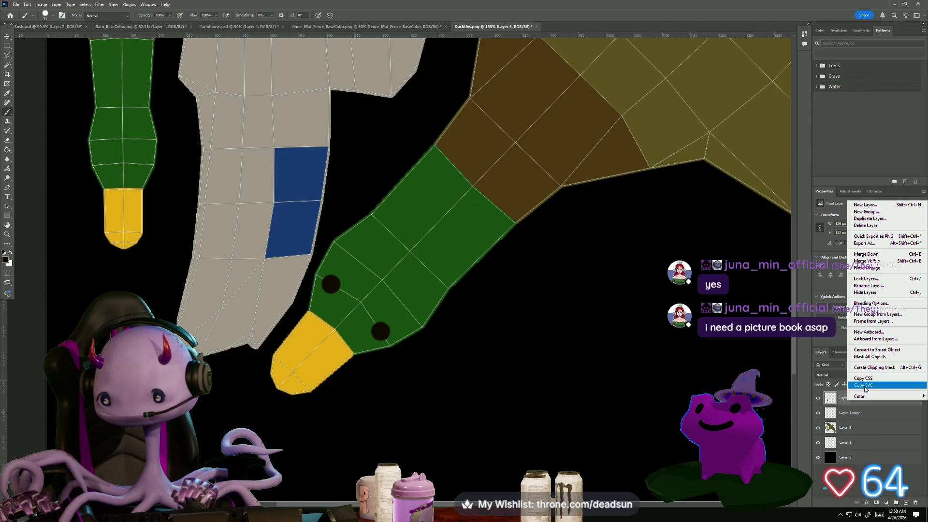
click(871, 416)
click(872, 416)
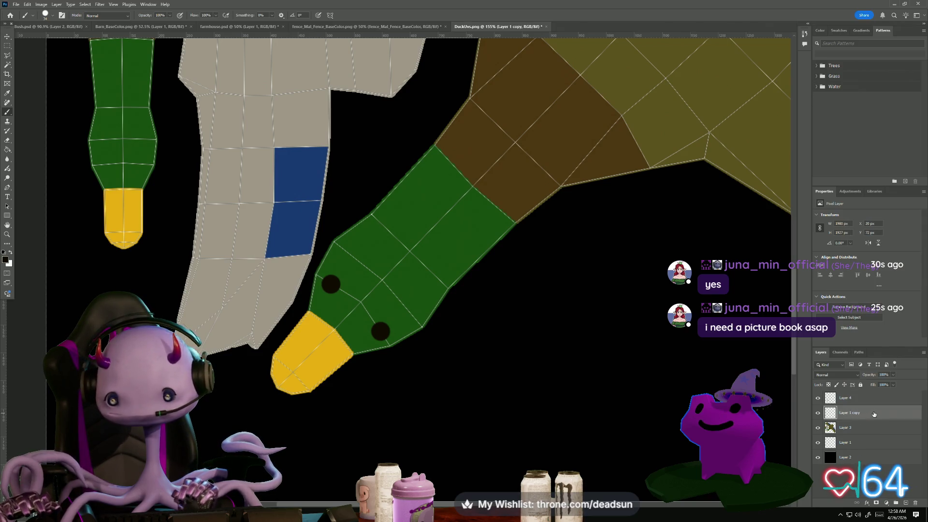
Try a 261% bevel on Layer 1 copy, then cancel it
double_click(875, 414)
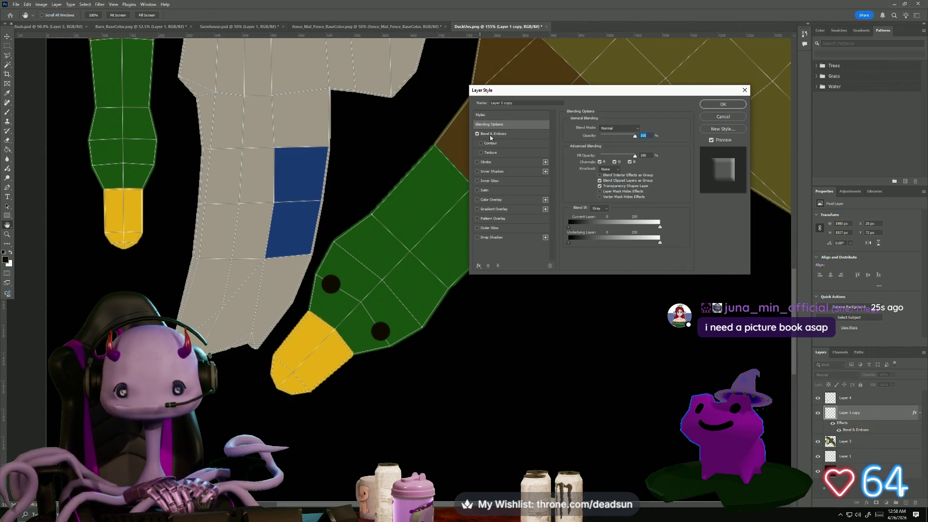
click(505, 135)
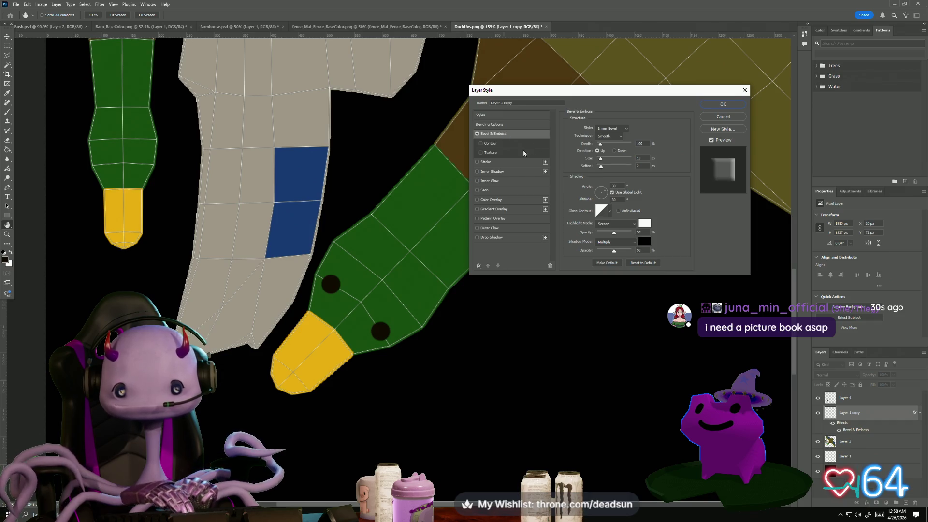
mouse_move(601, 144)
mouse_down()
mouse_move(610, 145)
mouse_move(575, 311)
mouse_up()
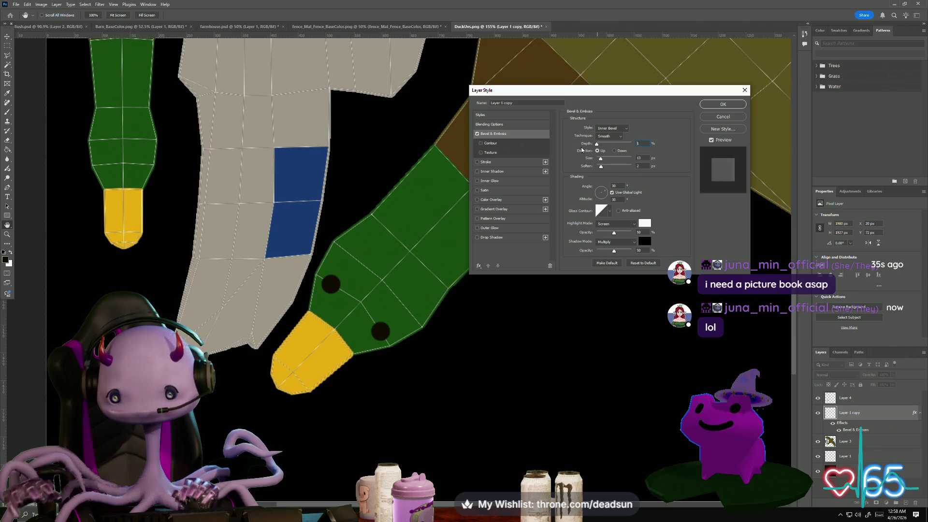
ctrl+click(551, 367)
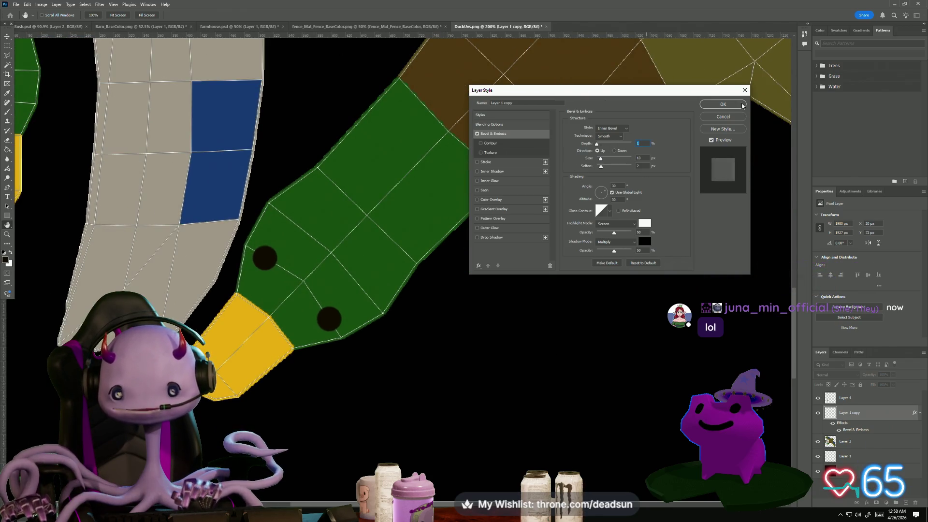
key(Escape)
Give the Layer 4 eye dots a Bevel & Emboss with 823% depth
click(844, 401)
double_click(844, 401)
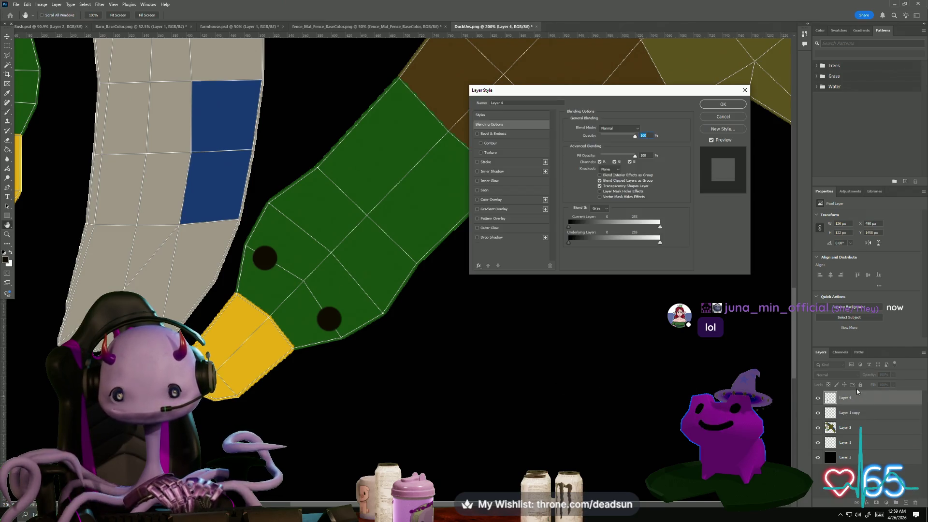
click(478, 135)
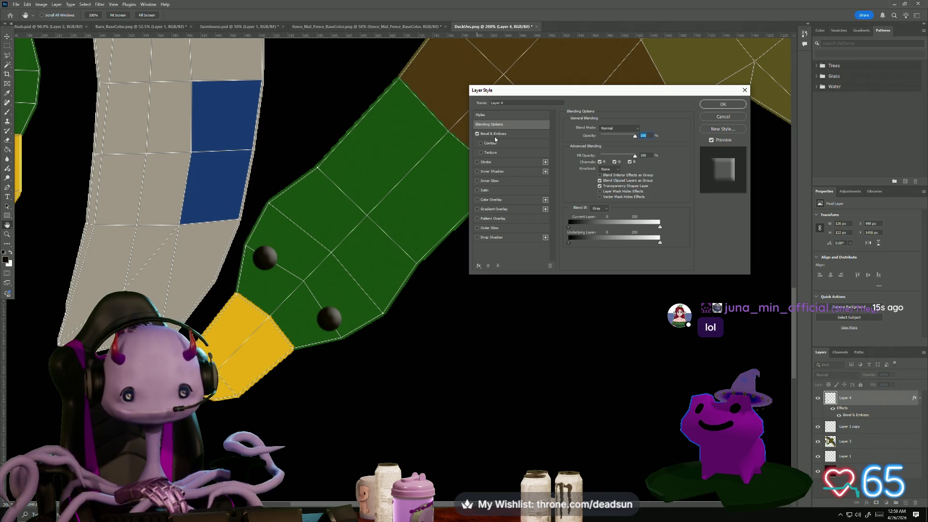
click(495, 137)
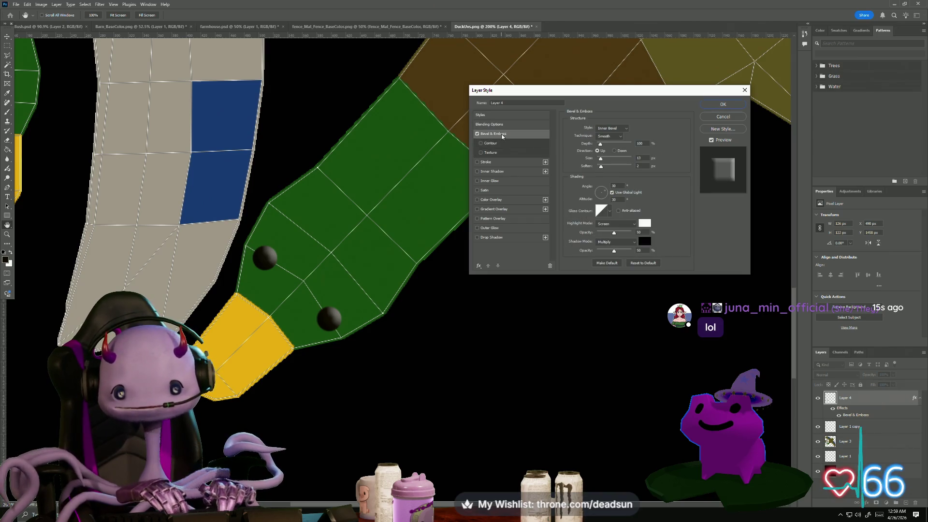
mouse_move(601, 144)
mouse_down()
mouse_move(627, 144)
mouse_move(599, 158)
mouse_move(614, 167)
mouse_up()
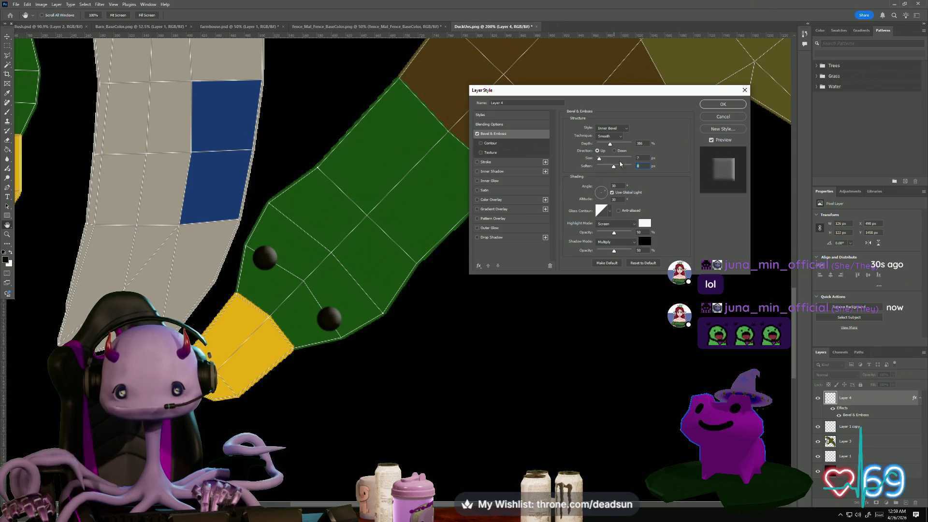
click(715, 105)
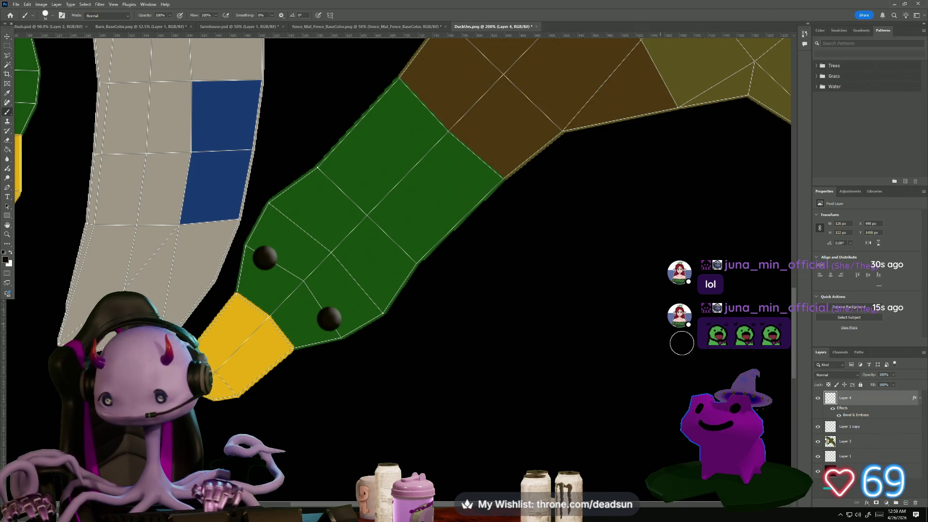
Add a yellow Outer Glow at 35% opacity to the eye dots
double_click(870, 404)
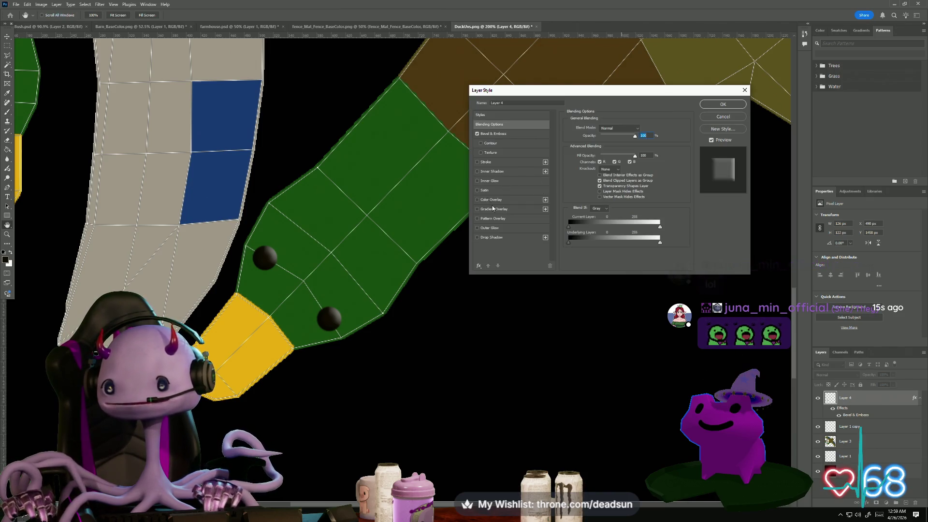
click(478, 228)
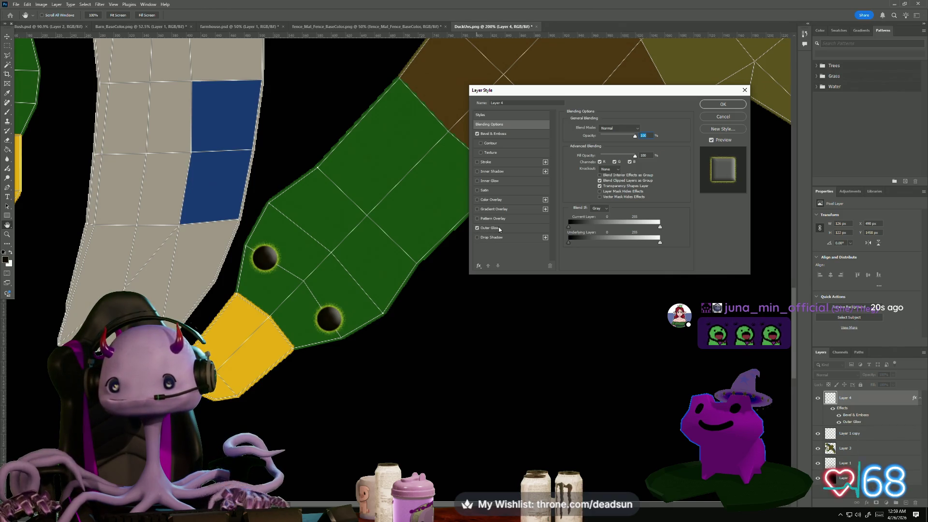
click(495, 227)
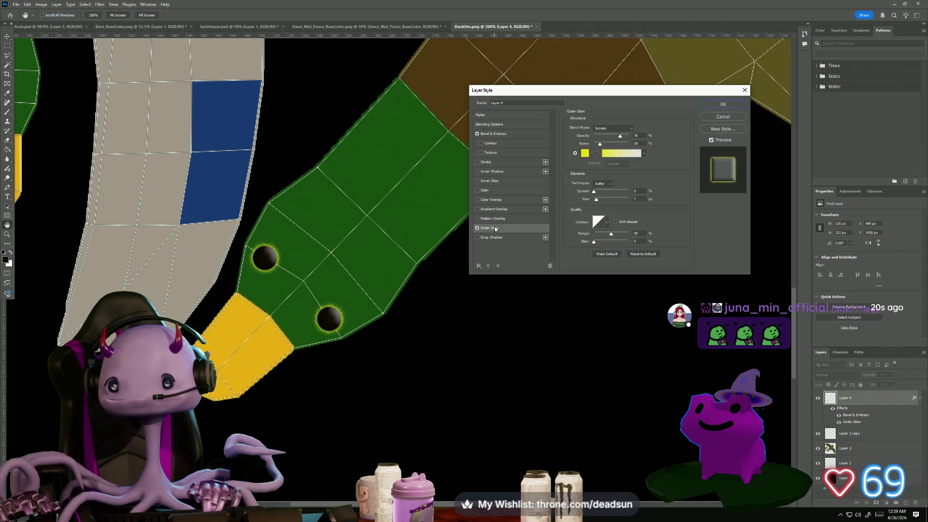
click(622, 136)
drag(622, 136, 605, 137)
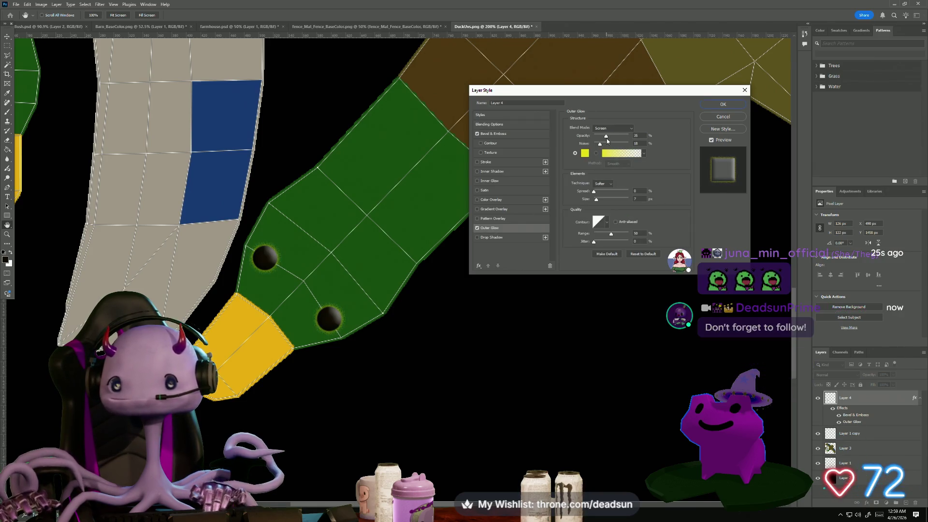
click(723, 104)
key(b)
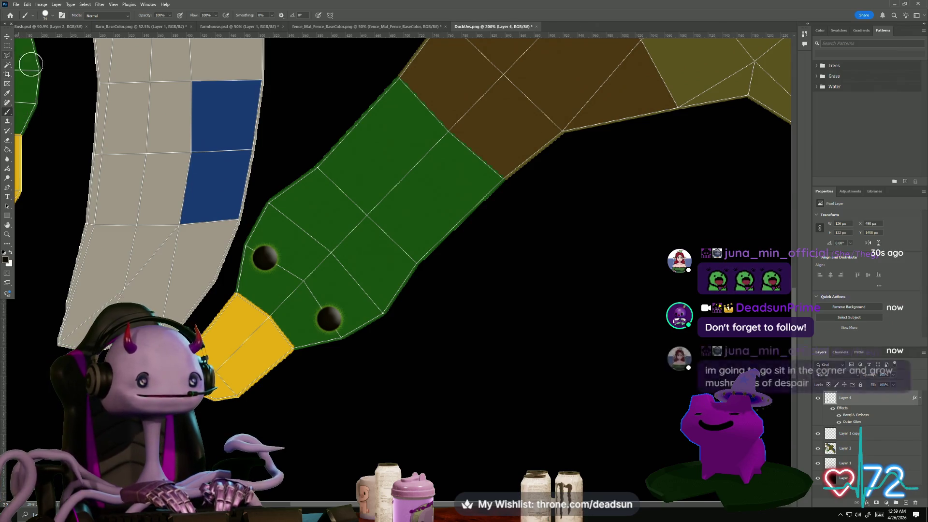
Shrink the brush to 4 px with the beak in view
click(51, 17)
click(290, 232)
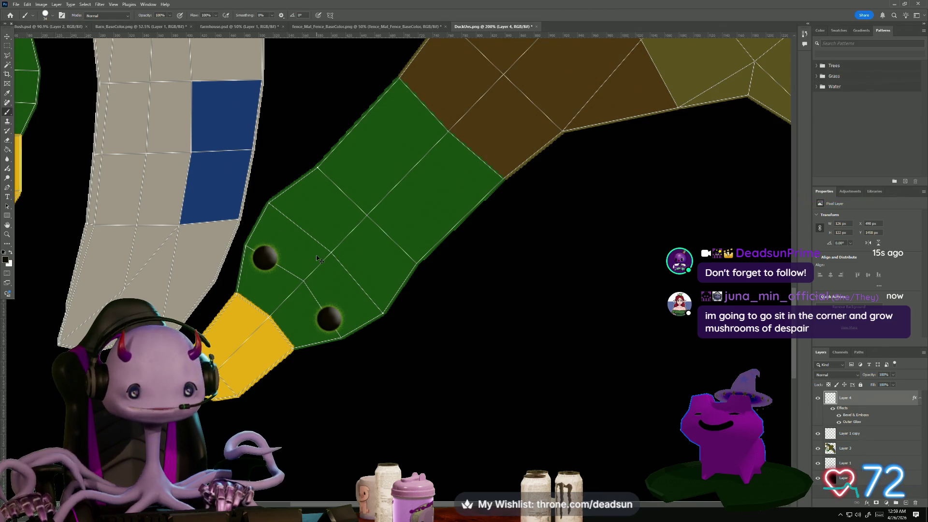
scroll(269, 203, right, 3)
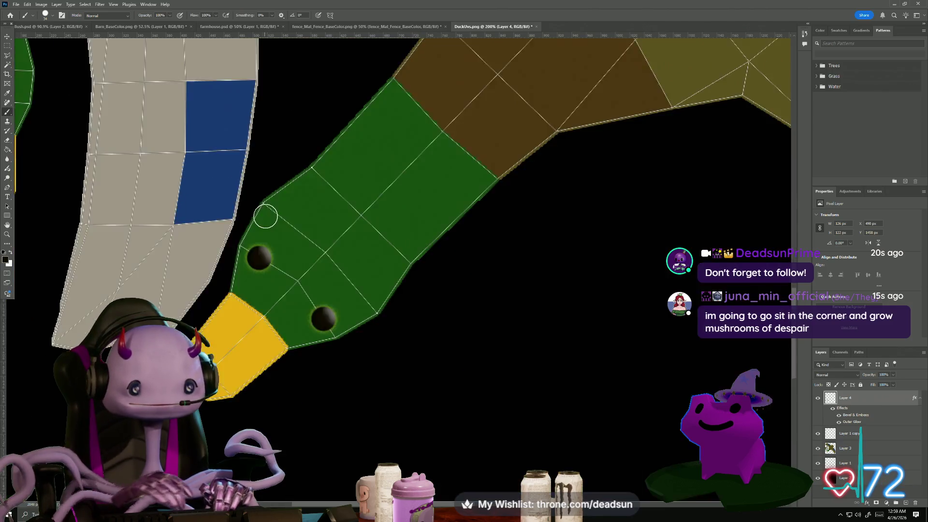
scroll(264, 216, down, 5)
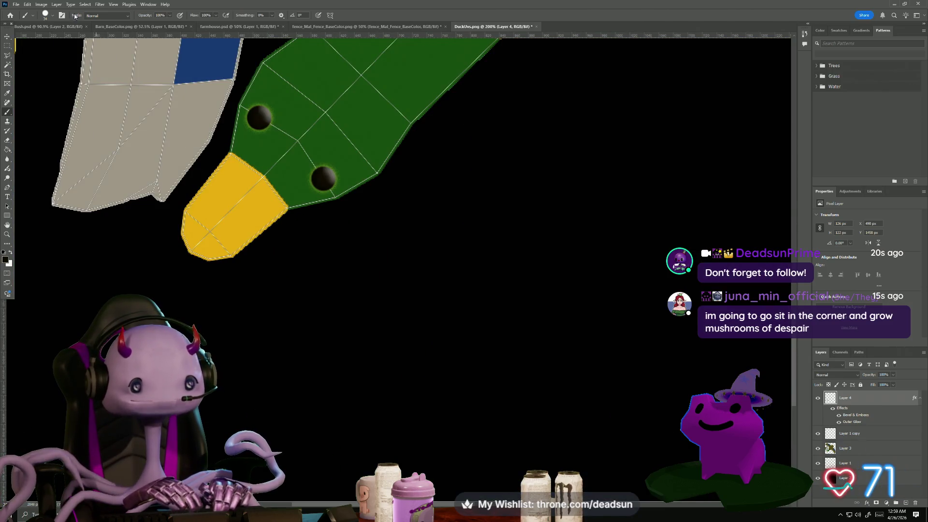
click(45, 15)
drag(48, 39, 42, 41)
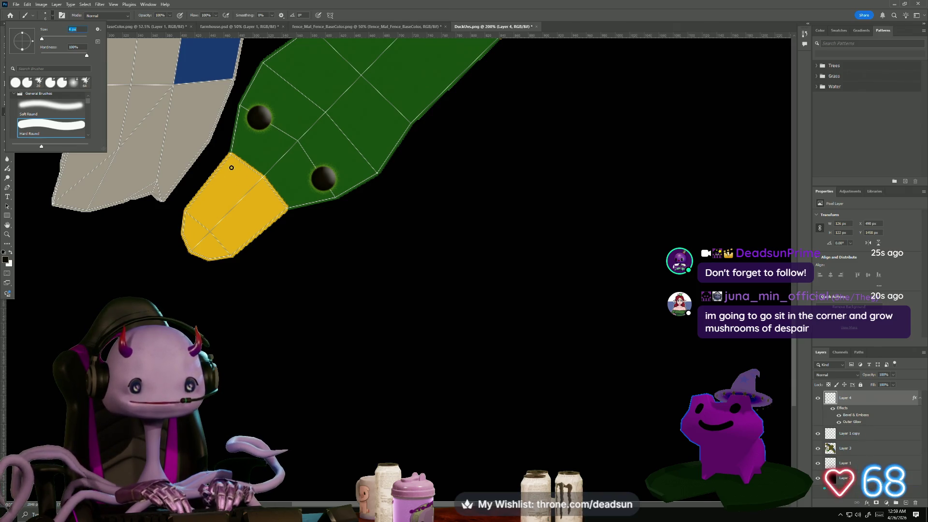
drag(43, 39, 43, 39)
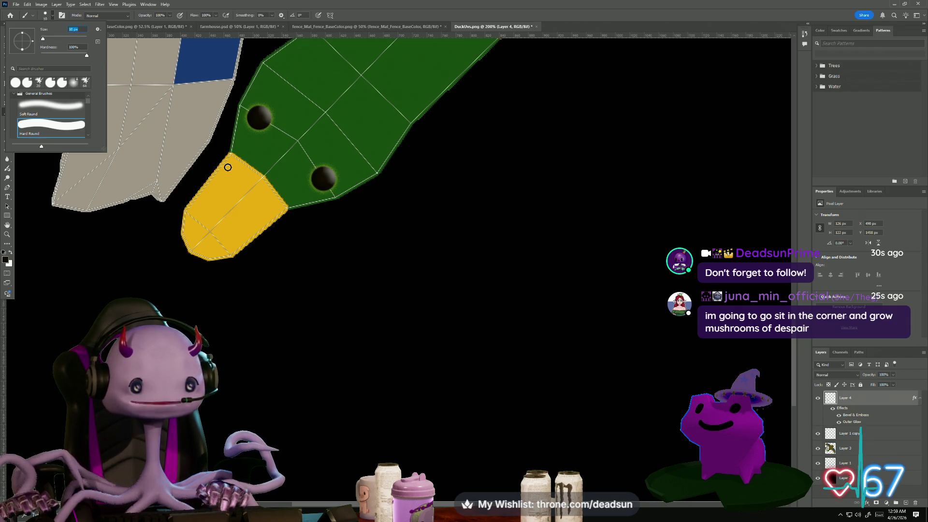
Paint two small black nostril dots on the yellow beak, redoing a misplaced one
click(229, 169)
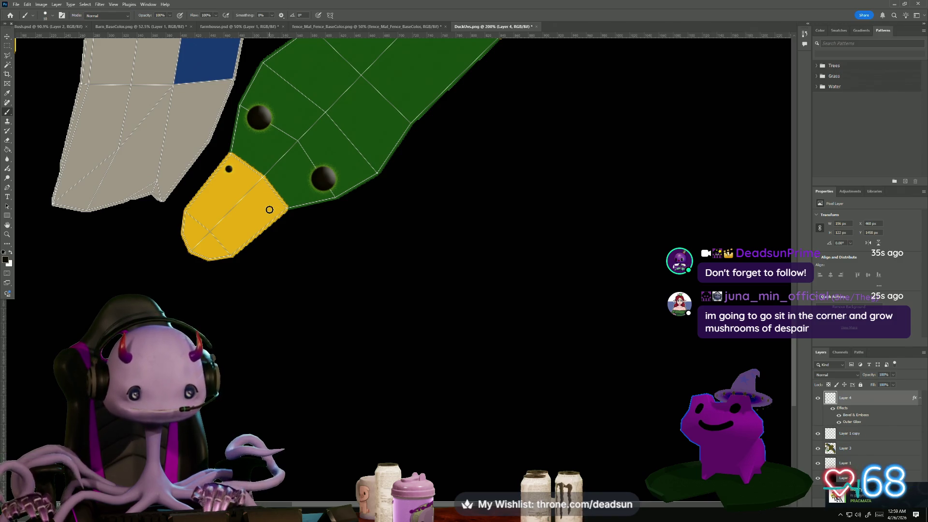
key(ctrl+z)
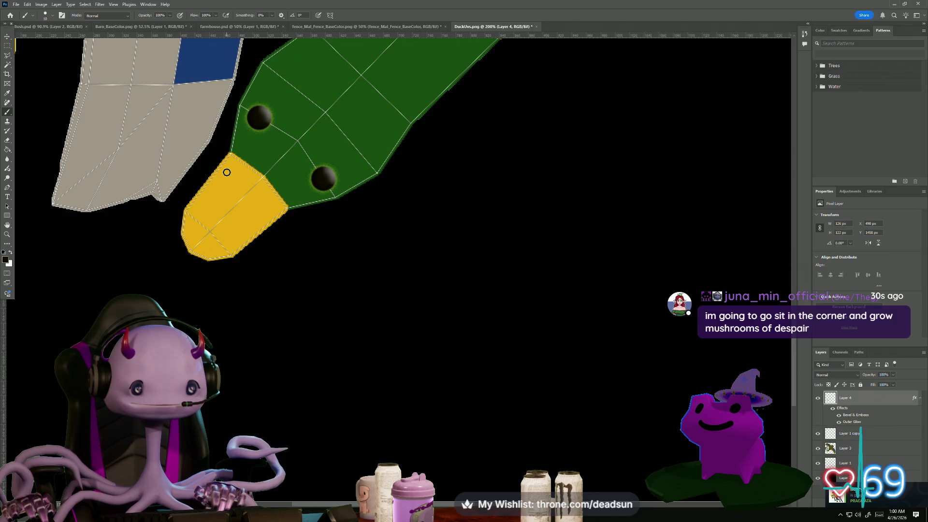
click(228, 173)
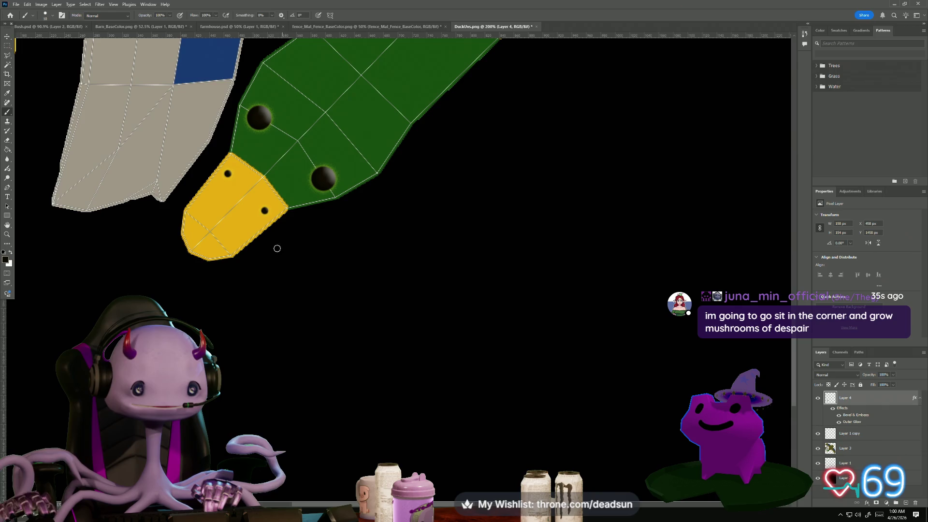
click(265, 212)
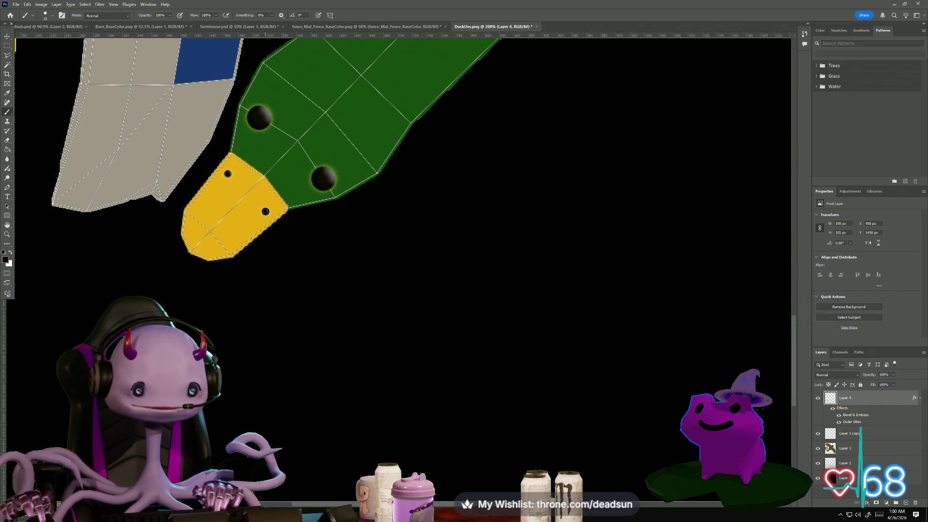
Bring the neck islands into view, make white the paint colour and enlarge the brush to 18 px
alt+scroll(300, 258, down, 2)
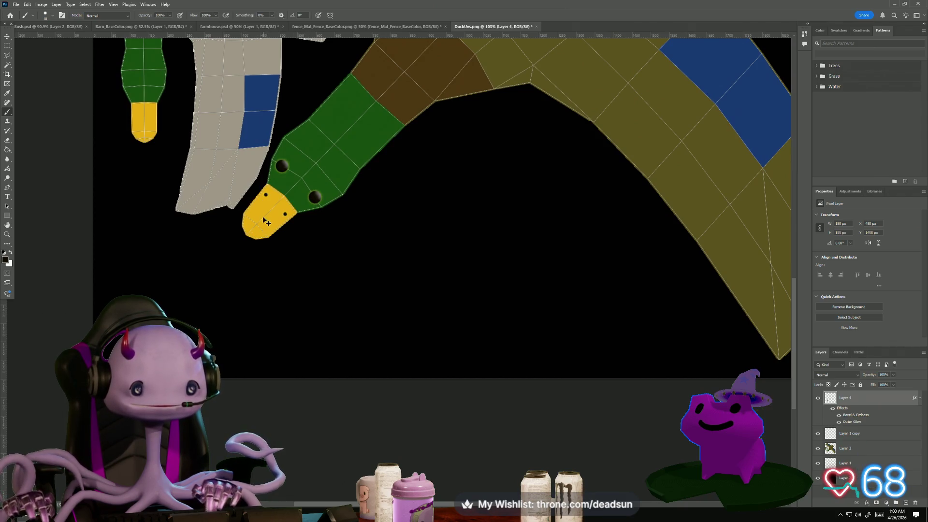
alt+scroll(358, 208, down, 1)
alt+scroll(358, 209, up, 1)
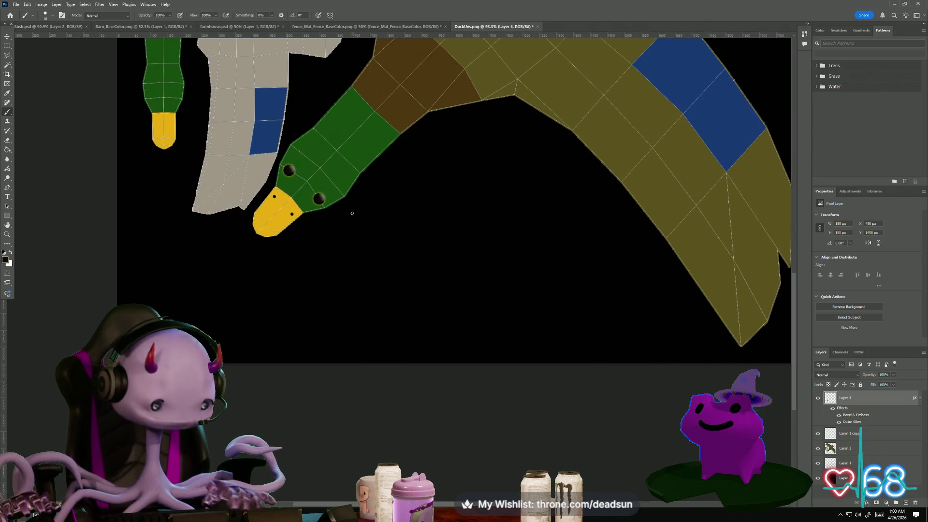
alt+scroll(431, 162, down, 1)
alt+scroll(427, 171, up, 1)
alt+scroll(416, 178, up, 2)
drag(415, 179, 450, 352)
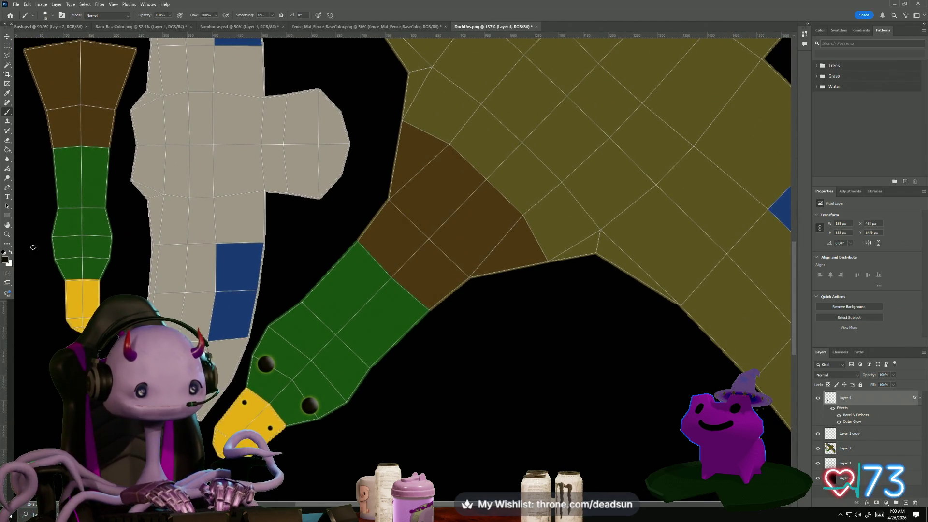
click(12, 253)
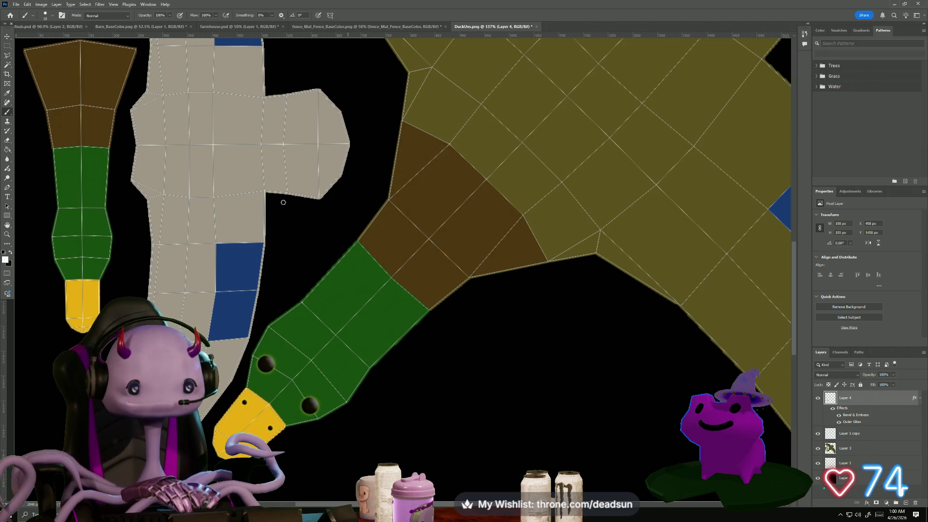
click(52, 15)
drag(42, 39, 44, 38)
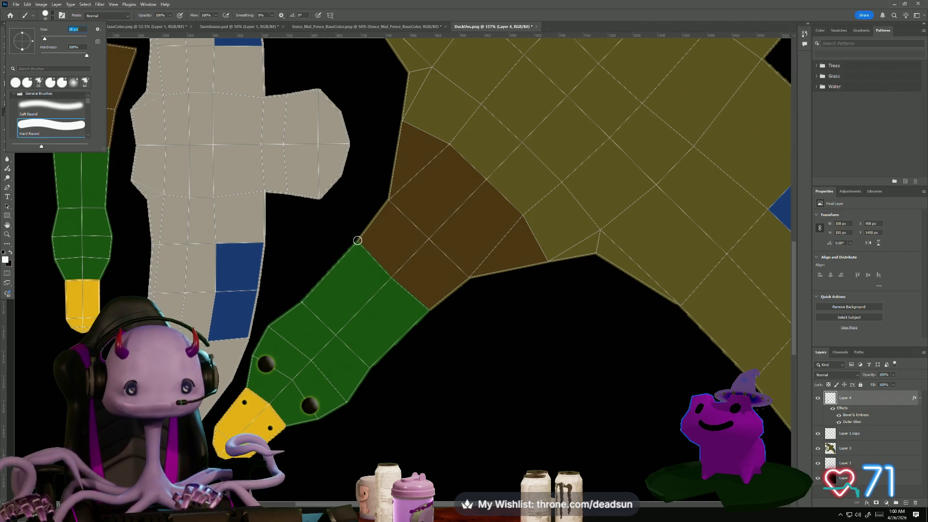
Paint a test dot on the neck seam and undo it
click(358, 242)
click(358, 242)
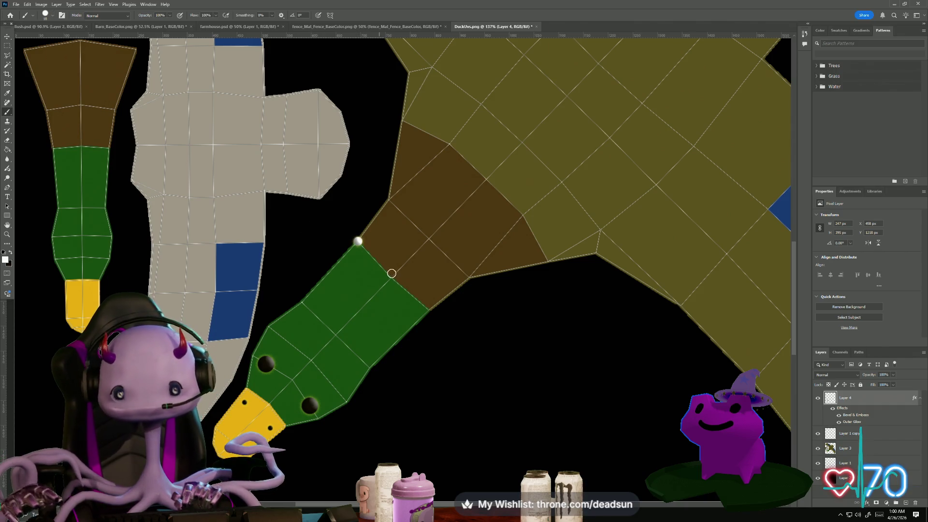
key(ctrl+z)
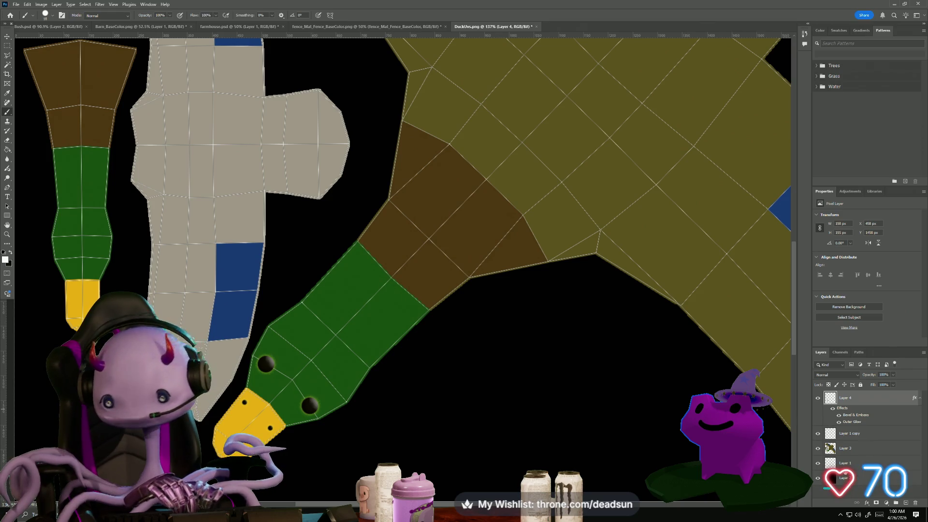
On a new layer above Layer 1 copy, draw a straight white line along the neck seam
click(859, 434)
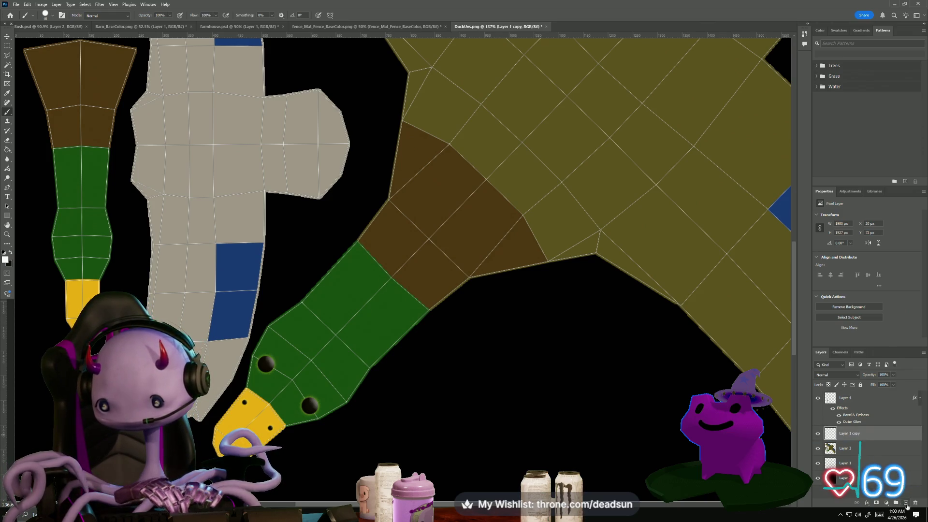
click(906, 504)
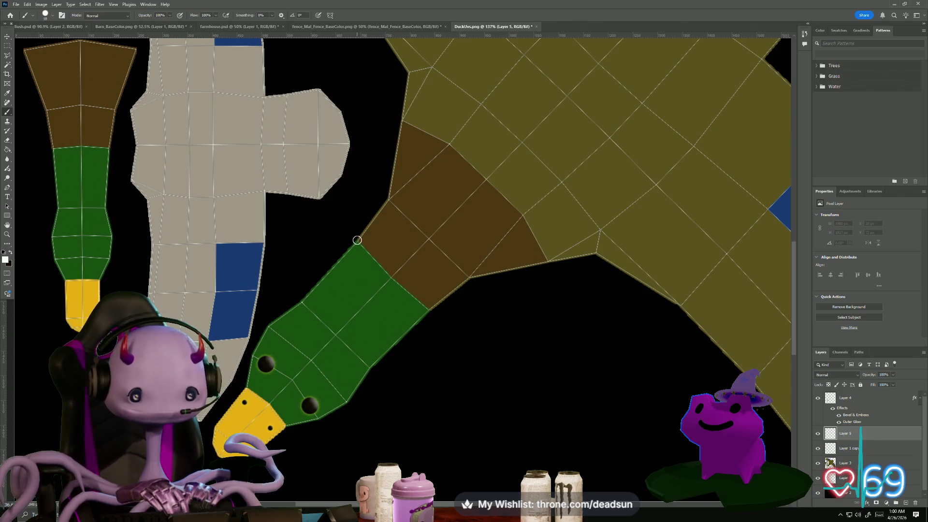
click(357, 241)
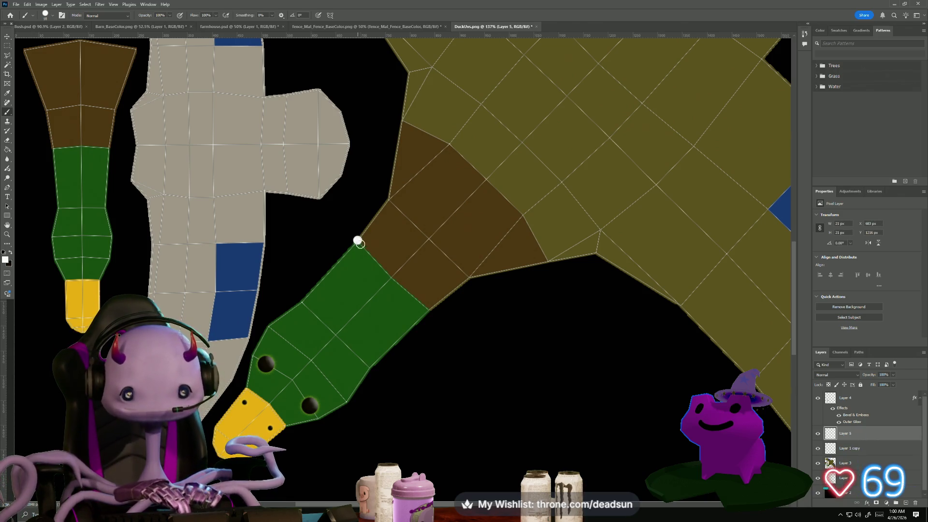
shift+click(390, 277)
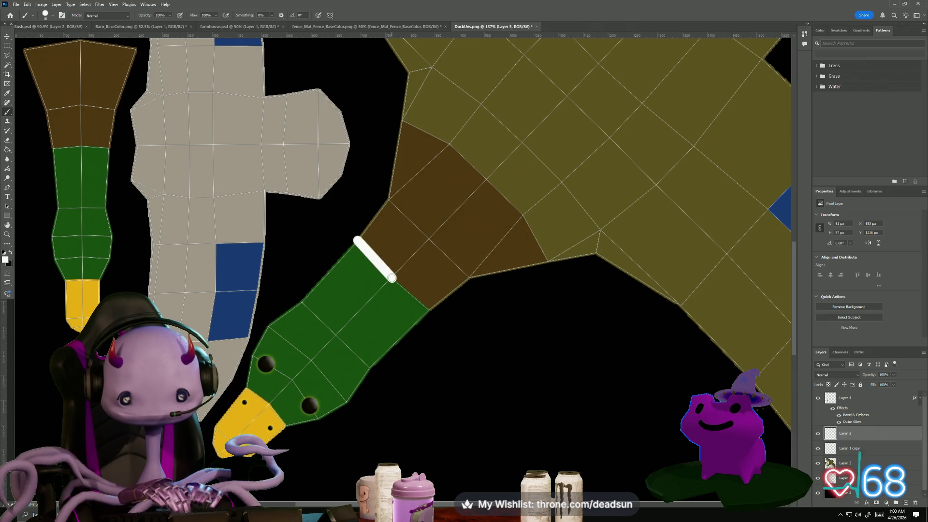
shift+click(428, 309)
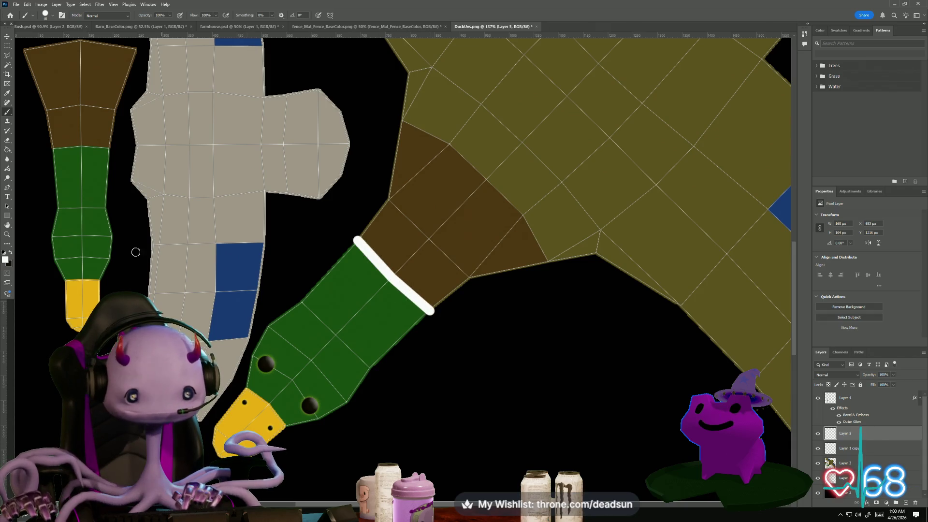
Shrink the brush to 10 px and start an outline at the green strip's top seam
key(bracketleft)
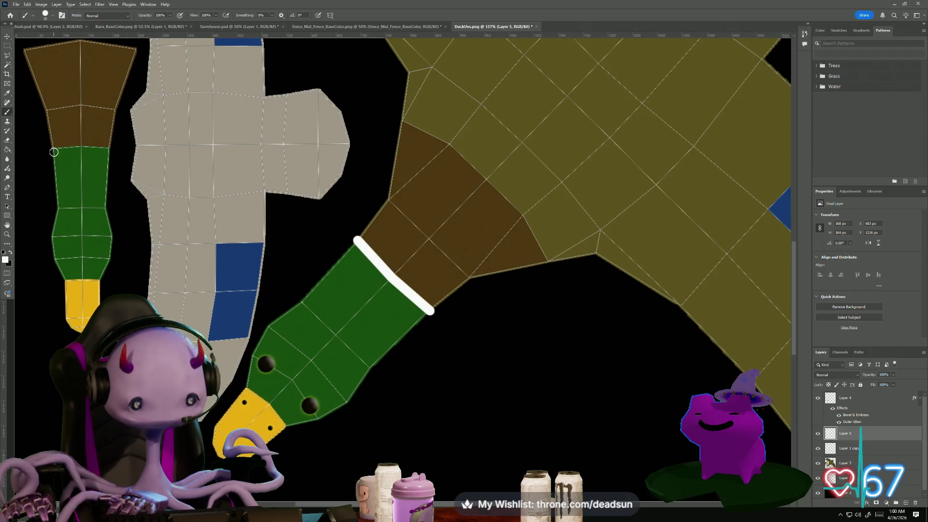
key(bracketleft)
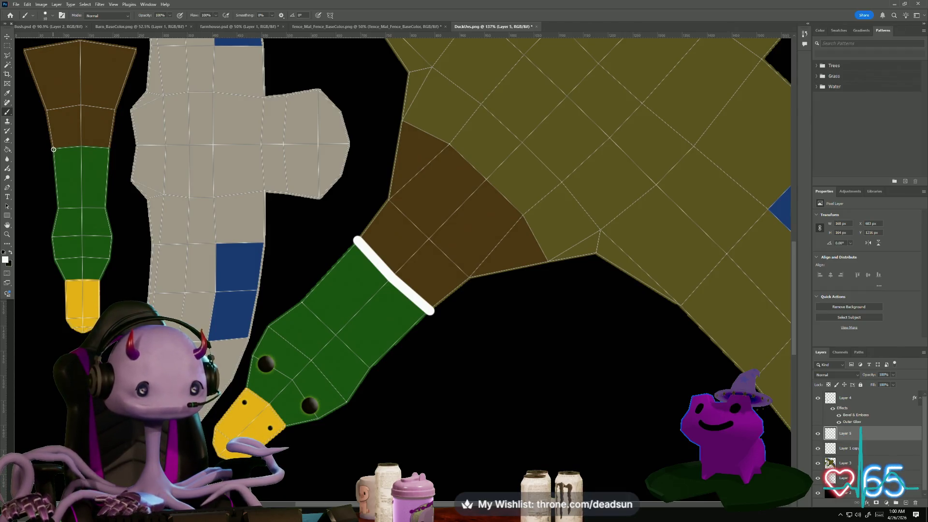
click(53, 149)
Draw a white line along the green strip's top and give Layer 5 a 40 px Drop Shadow
shift+click(83, 145)
shift+click(109, 148)
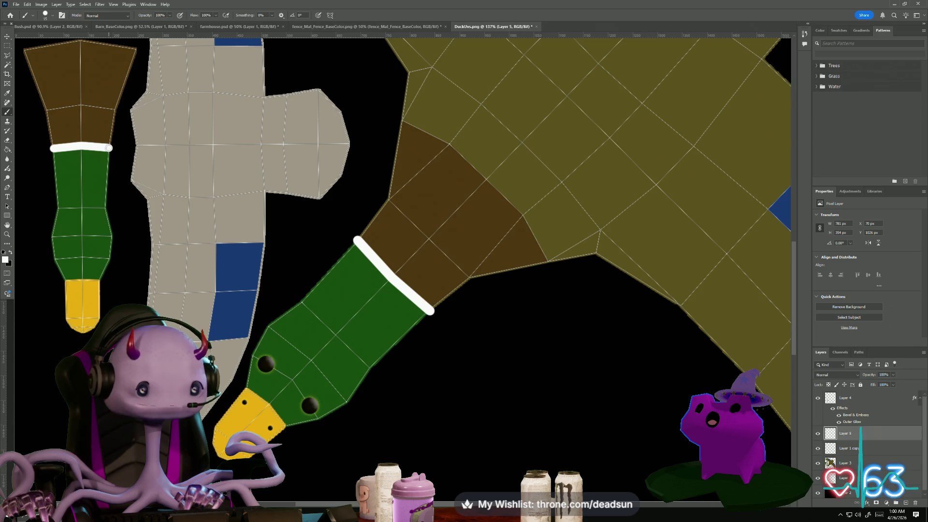
double_click(878, 439)
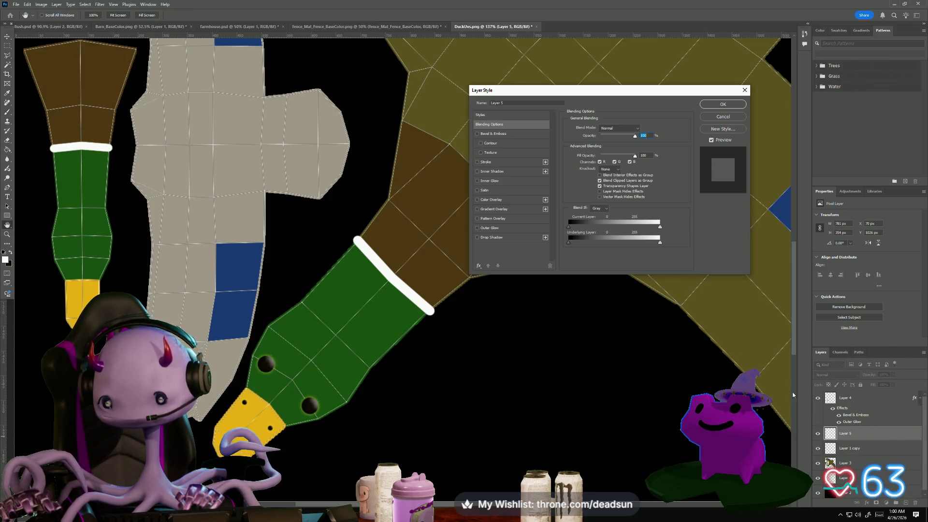
click(478, 219)
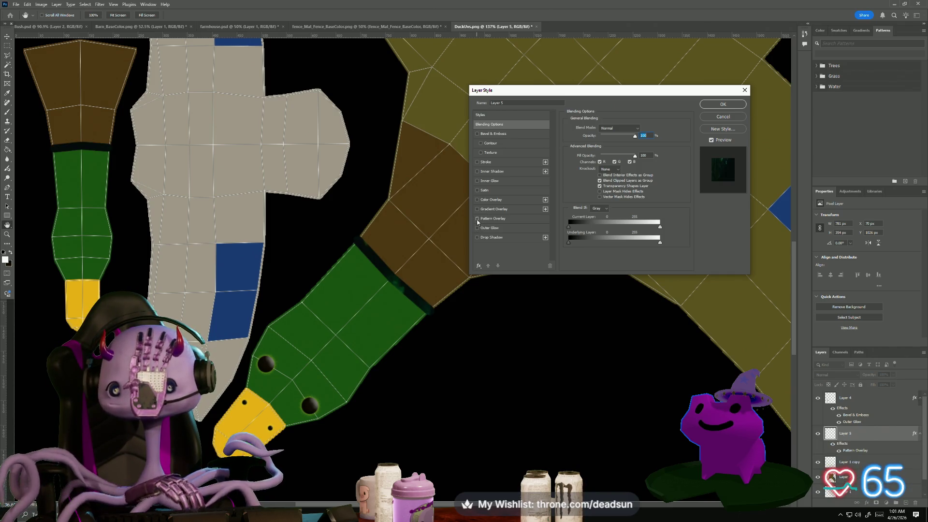
click(477, 219)
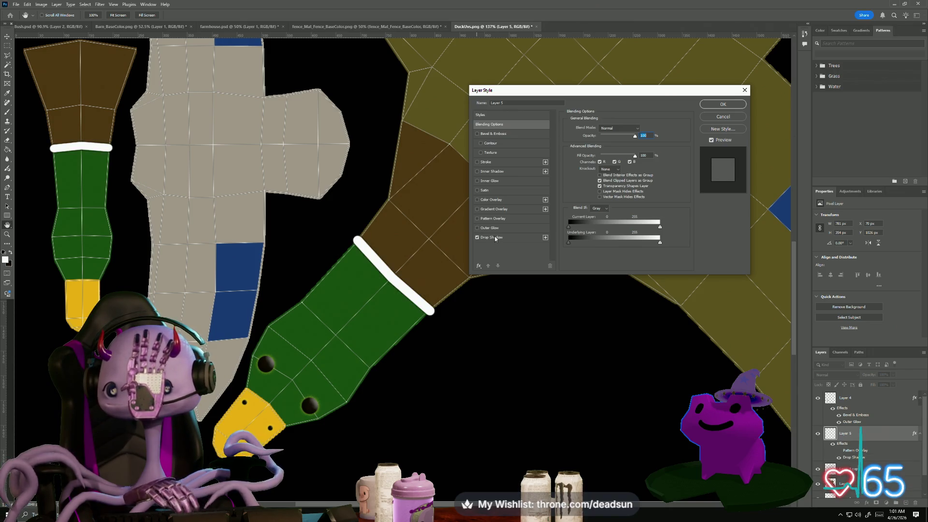
click(495, 237)
drag(600, 175, 602, 180)
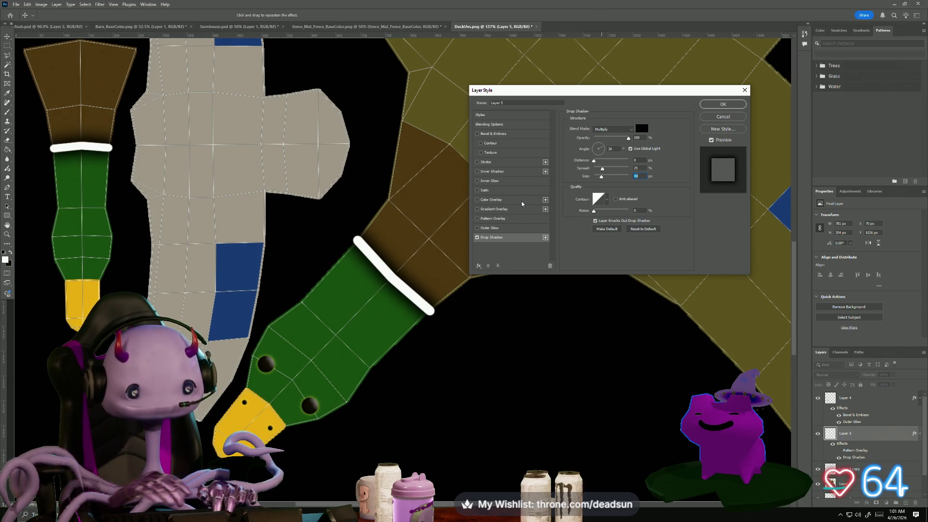
click(732, 106)
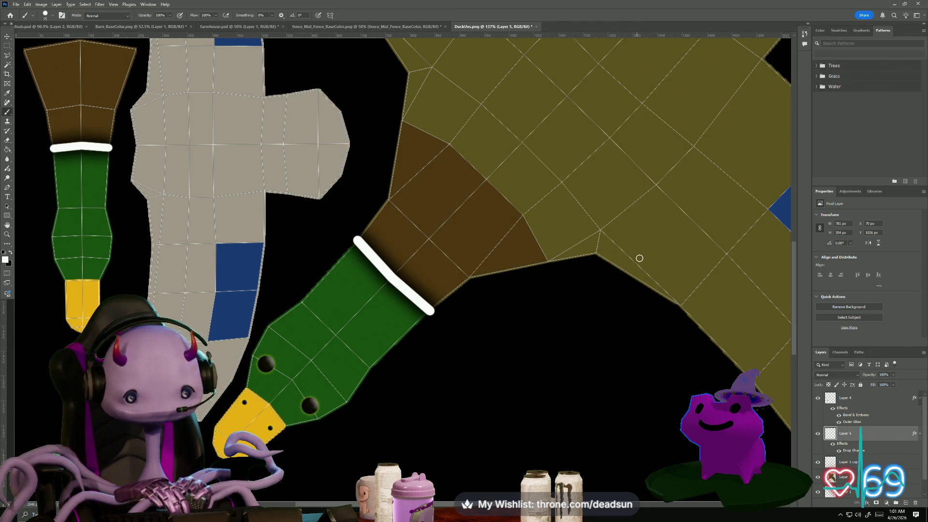
alt+scroll(648, 249, down, 3)
Enlarge the brush to 26 px and outline the first blue wing patch in white
mouse_move(648, 249)
mouse_down()
mouse_move(597, 222)
mouse_move(504, 229)
mouse_up()
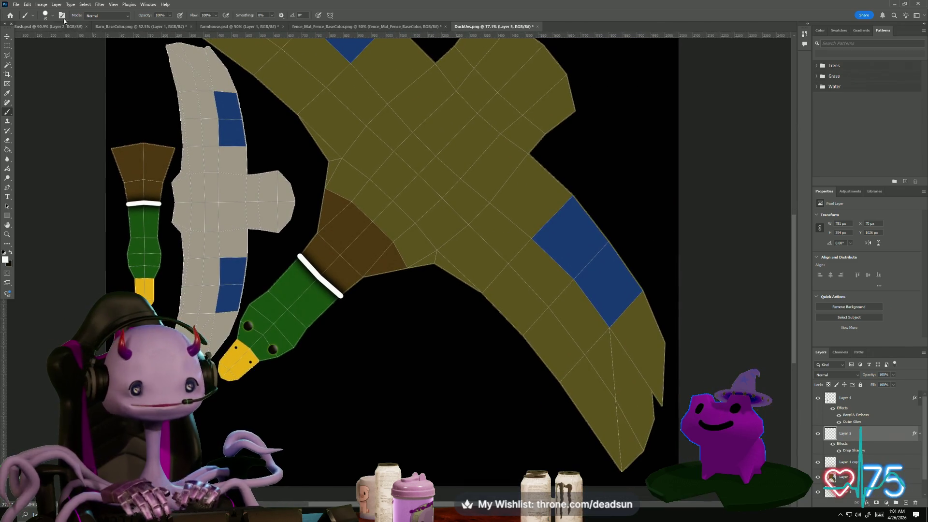
click(44, 15)
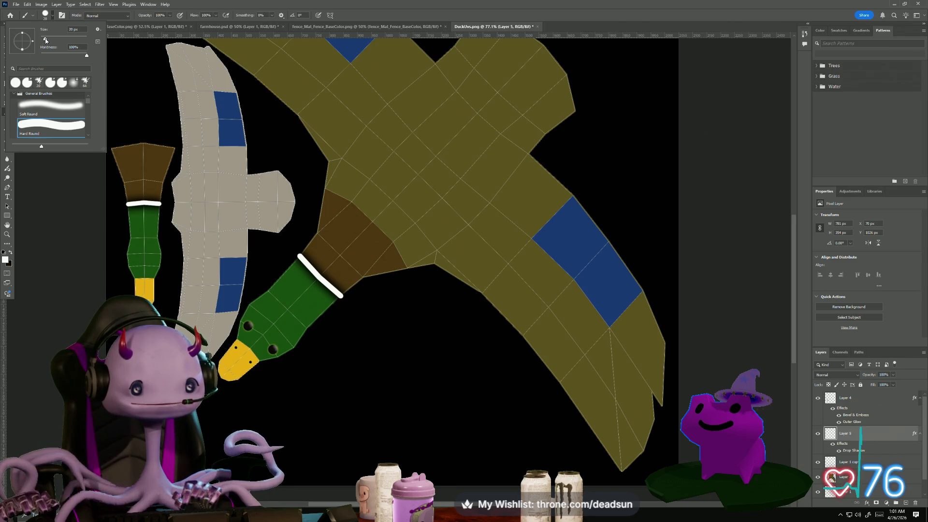
click(45, 41)
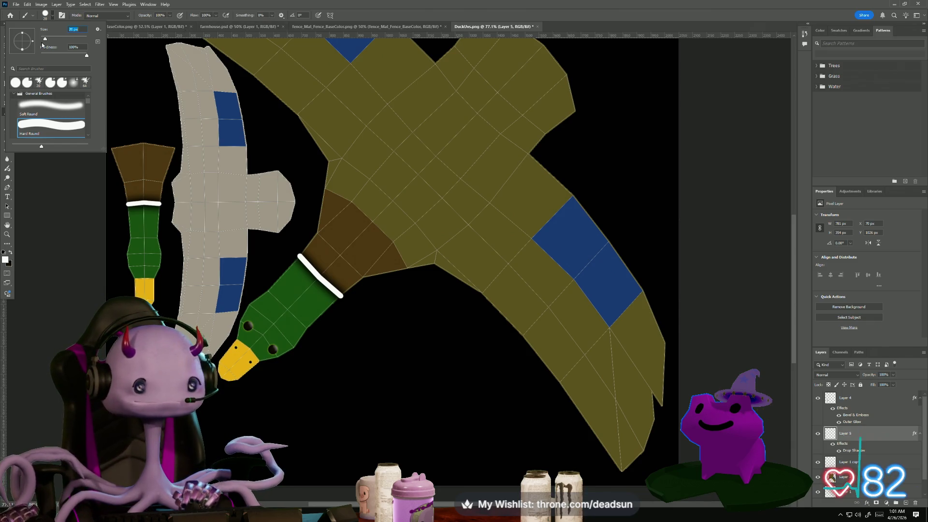
drag(45, 40, 47, 41)
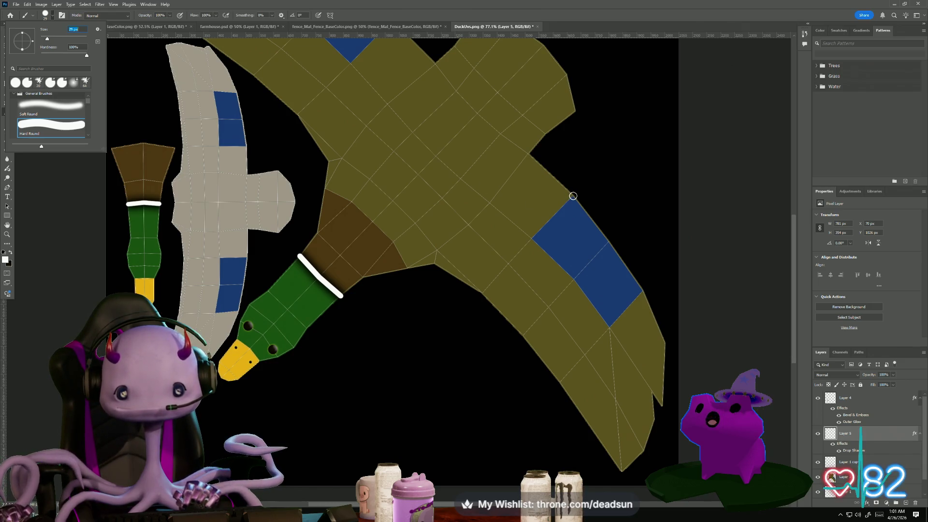
click(573, 195)
shift+click(532, 238)
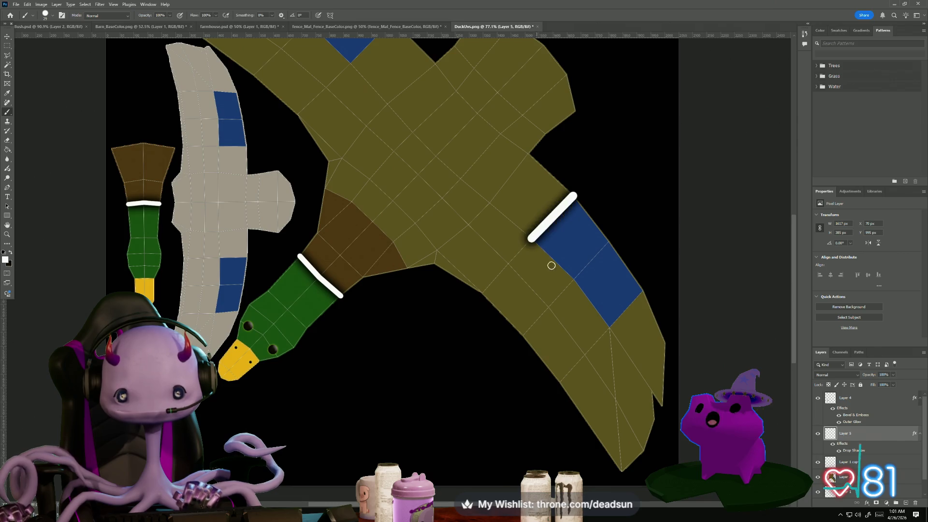
shift+click(576, 278)
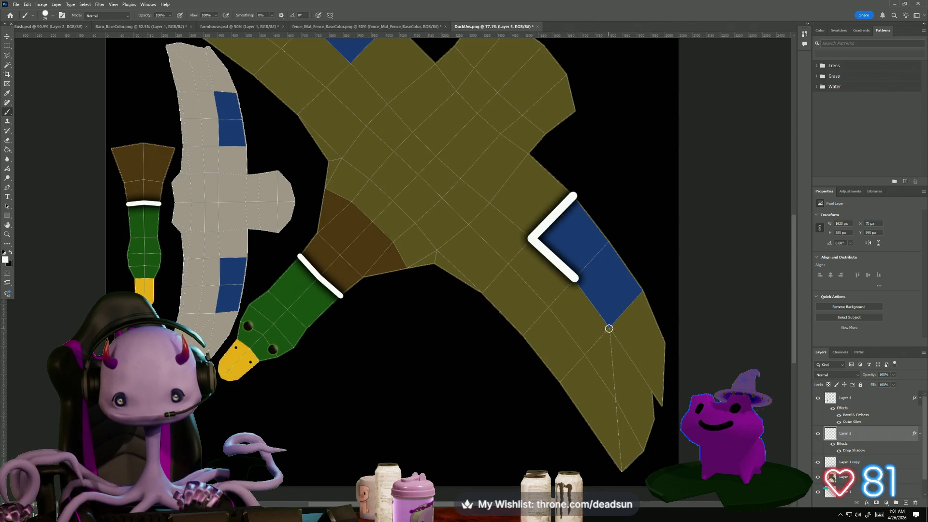
shift+click(609, 327)
shift+click(643, 291)
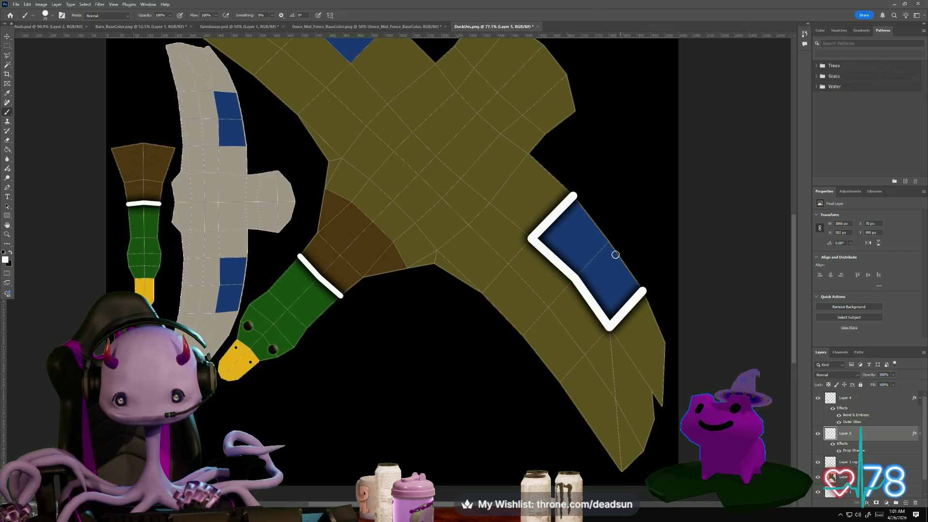
shift+click(611, 243)
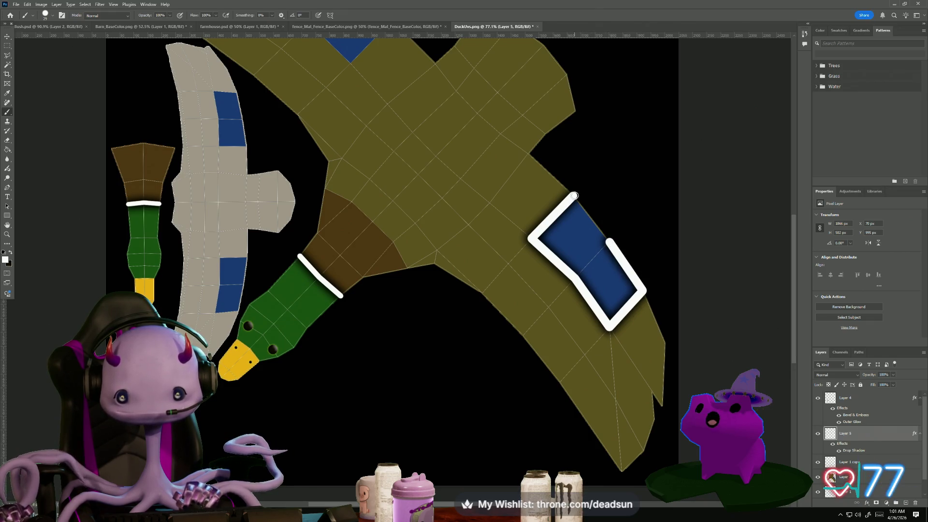
shift+click(573, 196)
Draw a closed white outline around the other wing's blue patch
drag(385, 141, 428, 231)
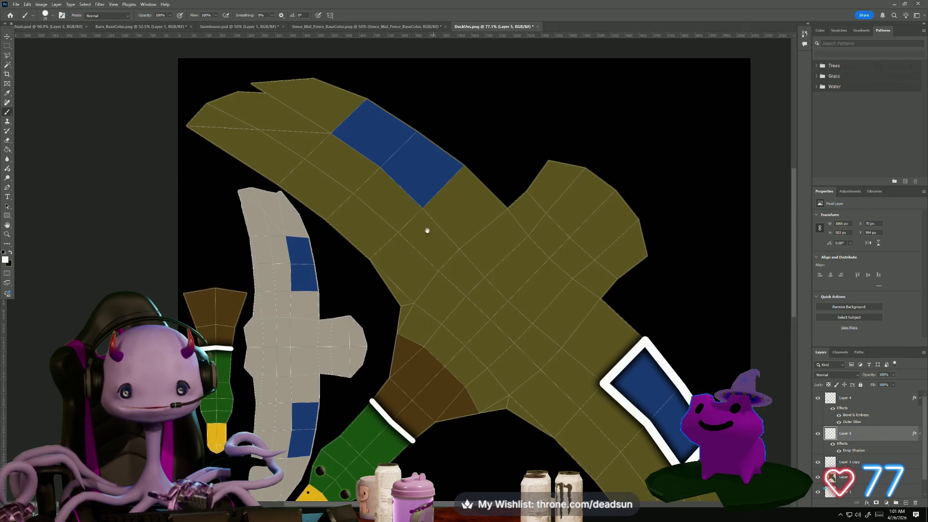
click(464, 165)
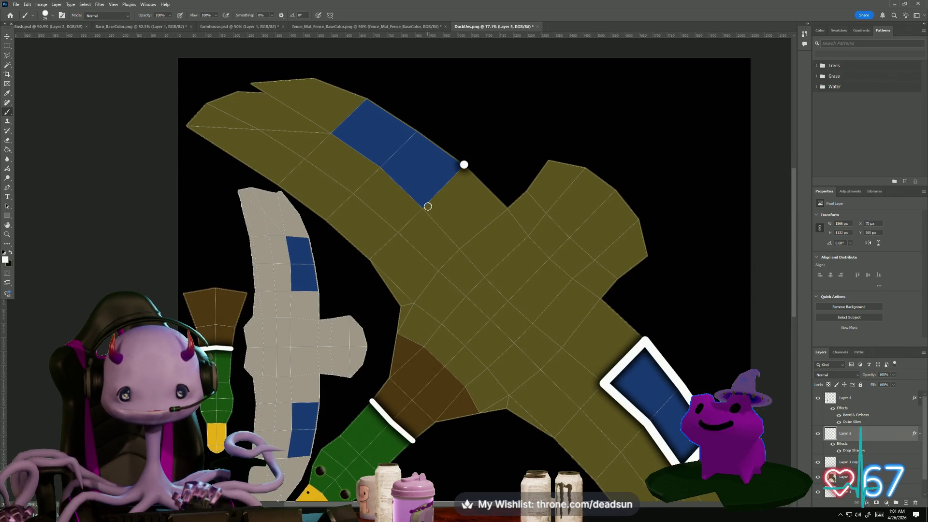
shift+click(423, 207)
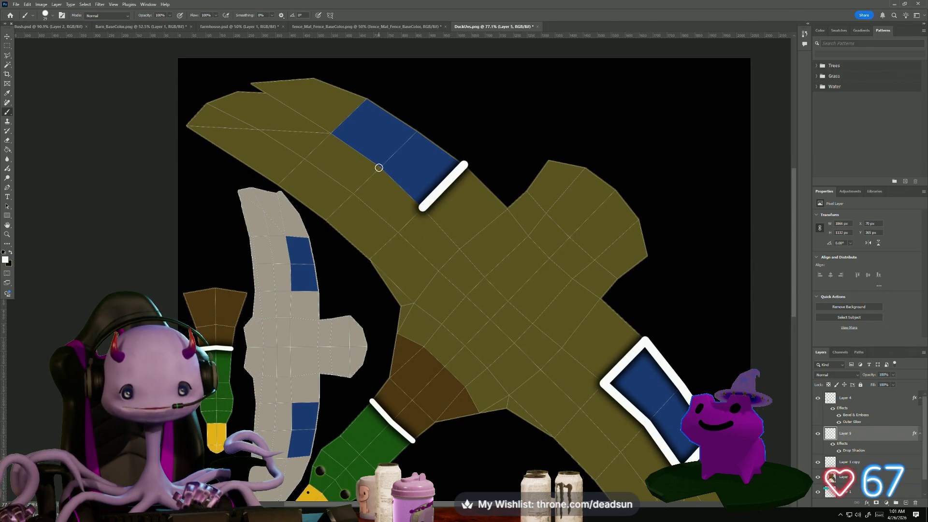
shift+click(379, 167)
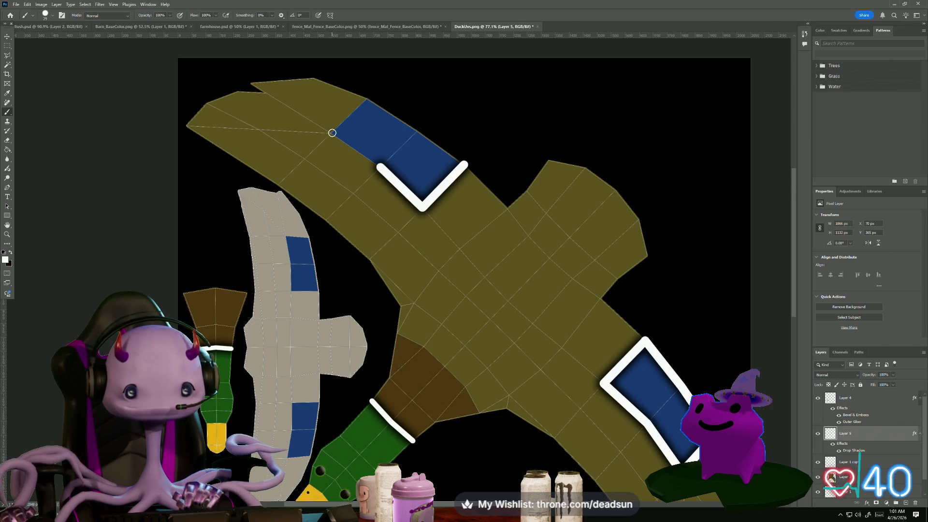
shift+click(333, 132)
shift+click(367, 98)
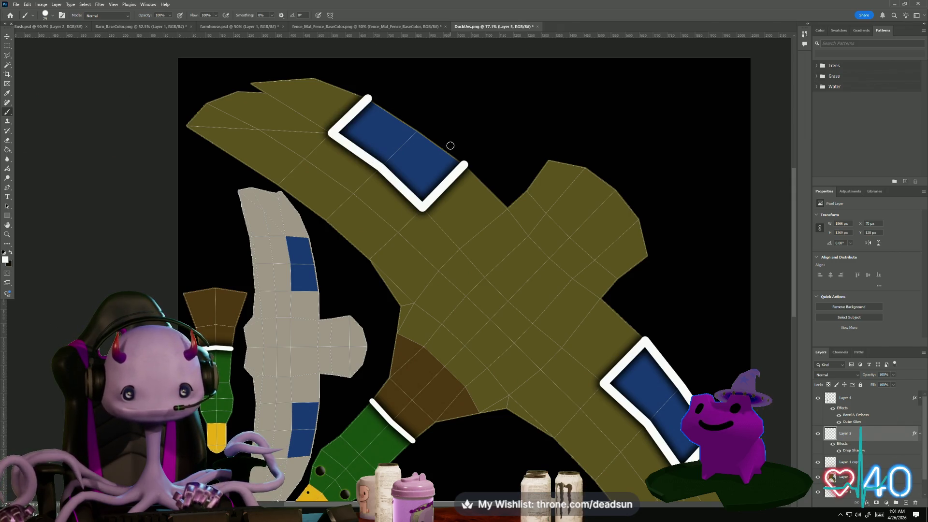
shift+click(421, 136)
shift+click(465, 164)
Add an empty Layer 6 above Layer 5 for the feather lines
alt+scroll(426, 245, down, 1)
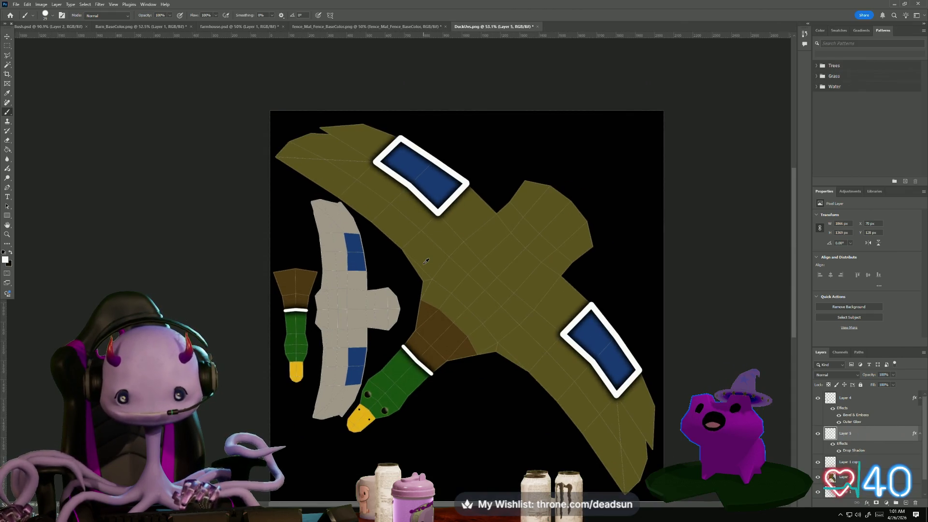
alt+scroll(425, 247, down, 1)
alt+scroll(426, 262, down, 1)
alt+scroll(426, 261, up, 1)
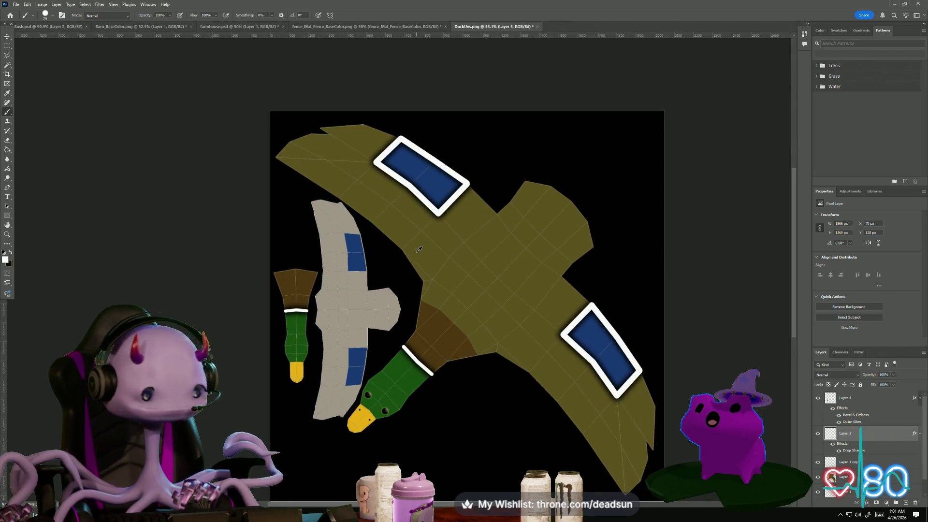
alt+scroll(371, 201, up, 1)
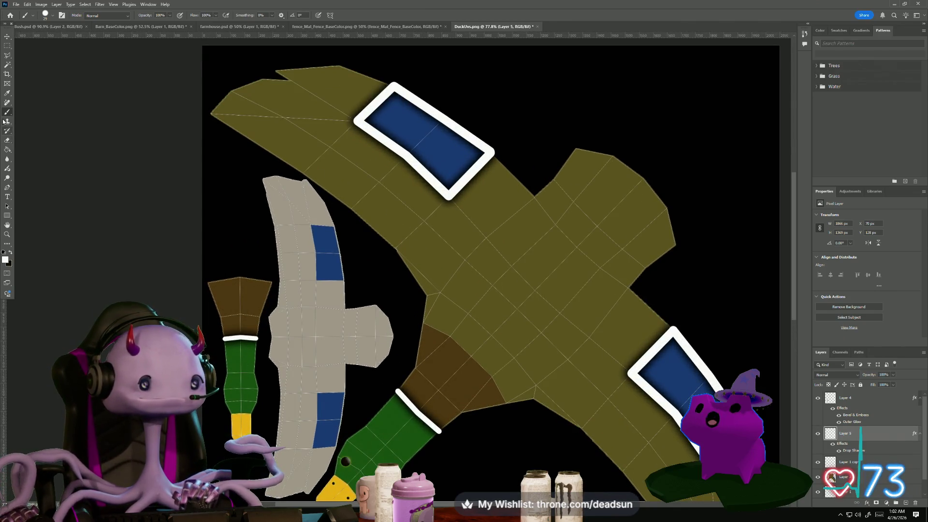
click(23, 16)
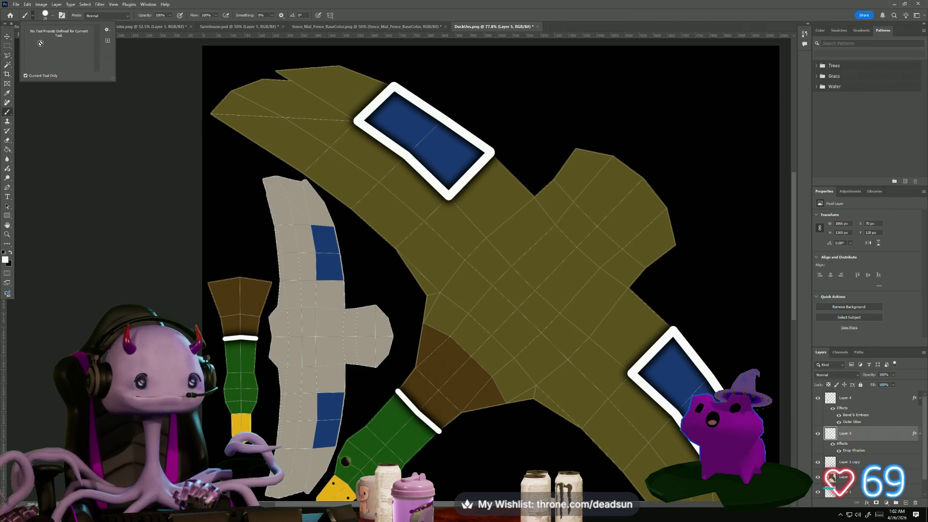
click(22, 18)
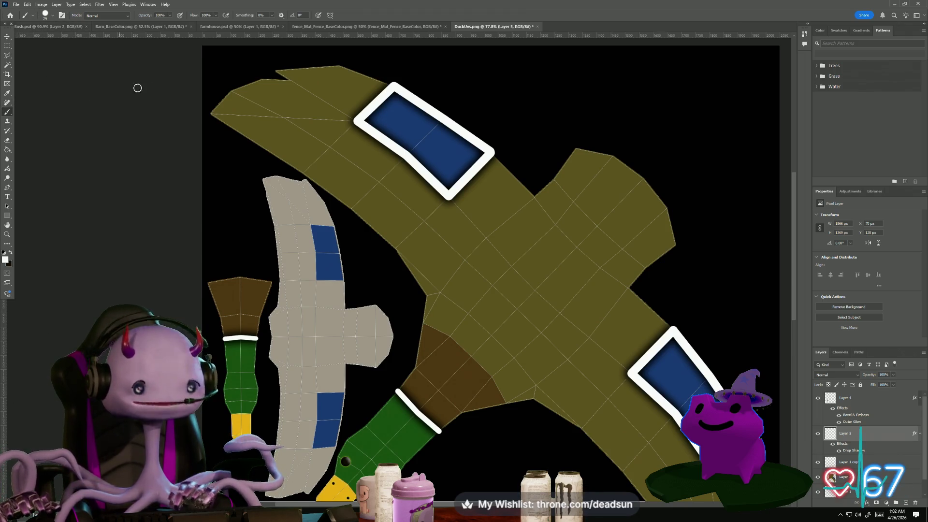
click(906, 503)
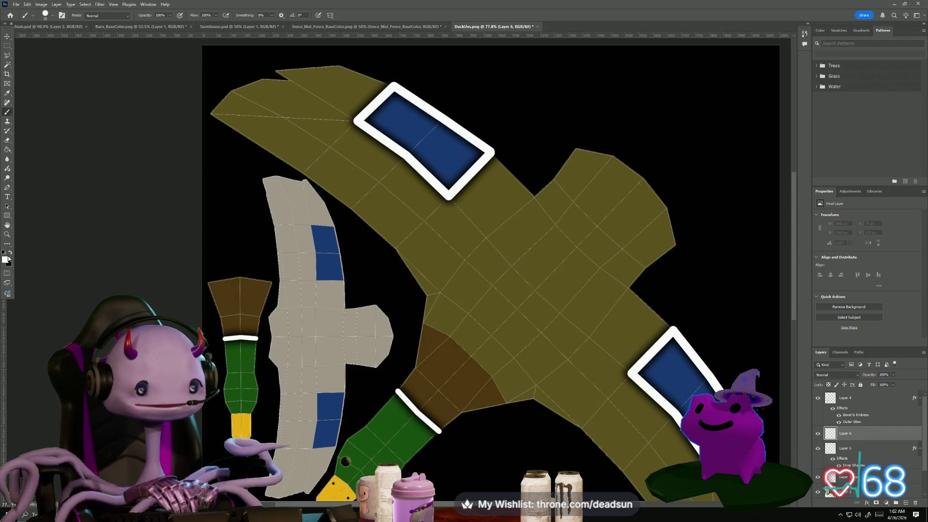
Set the brush to 6 px and paint two black feather lines on the upper-left wingtip
alt+scroll(203, 118, up, 5)
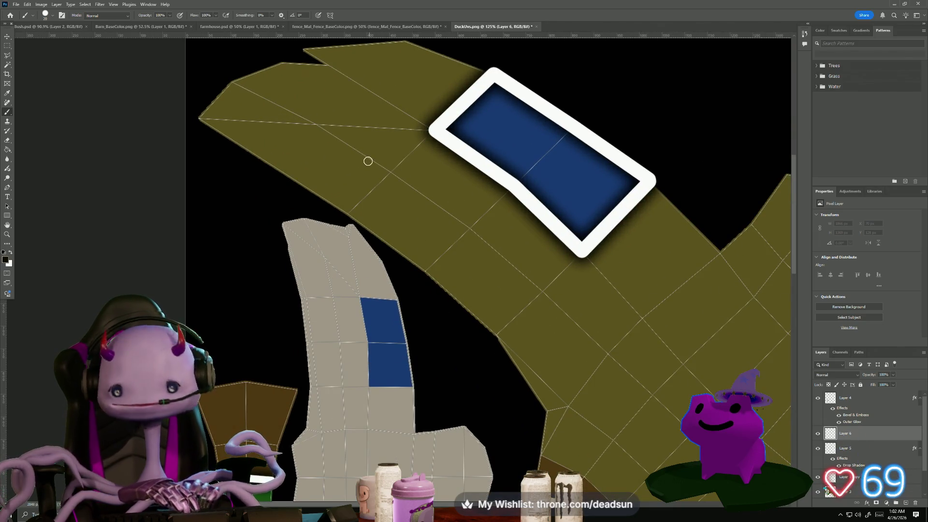
key(bracketleft)
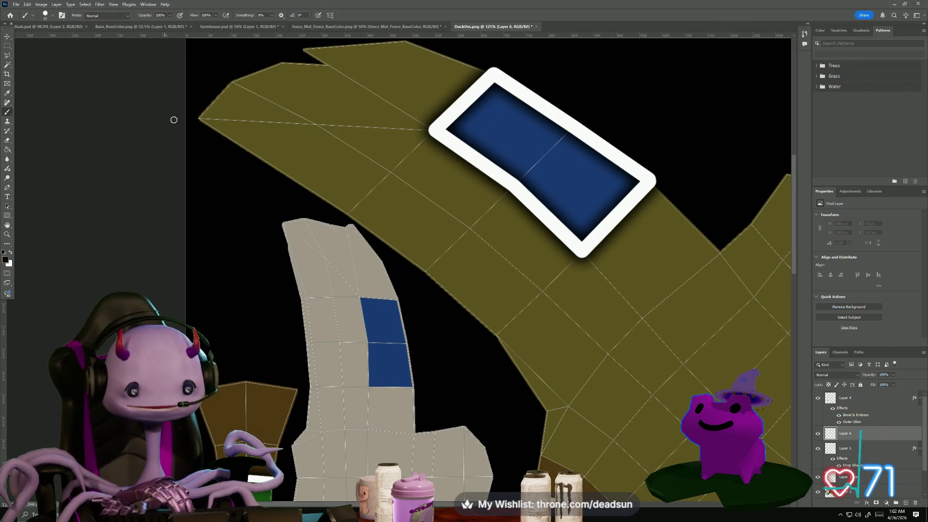
drag(198, 118, 255, 124)
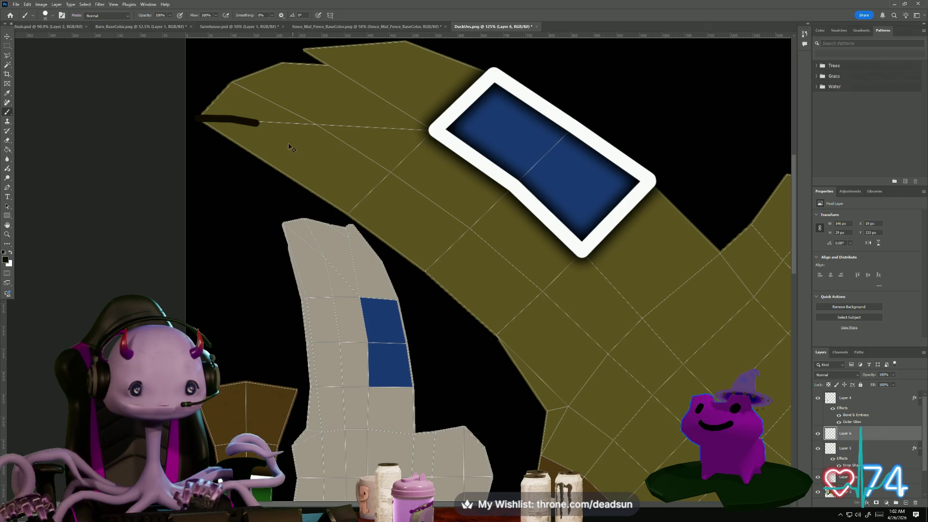
key(ctrl+z)
key(ctrl+z)
key(ctrl+z)
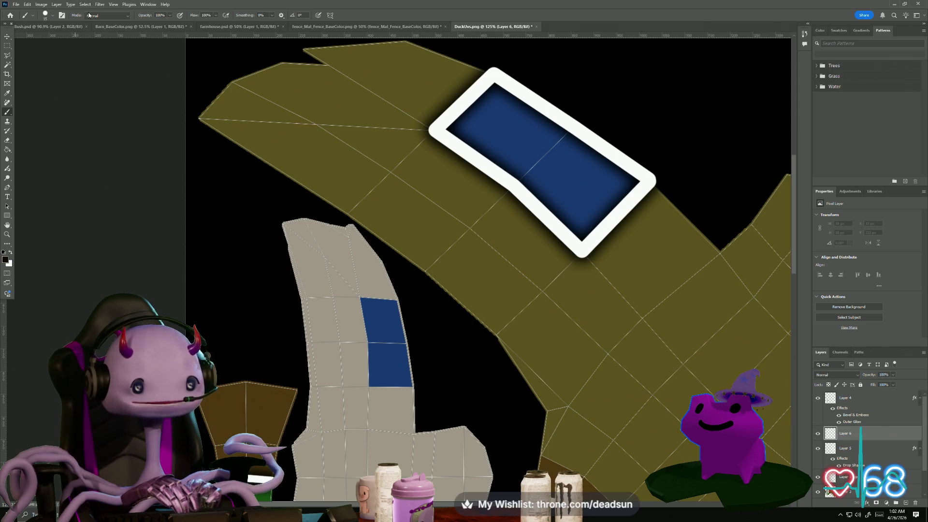
click(53, 15)
drag(41, 39, 42, 39)
click(199, 118)
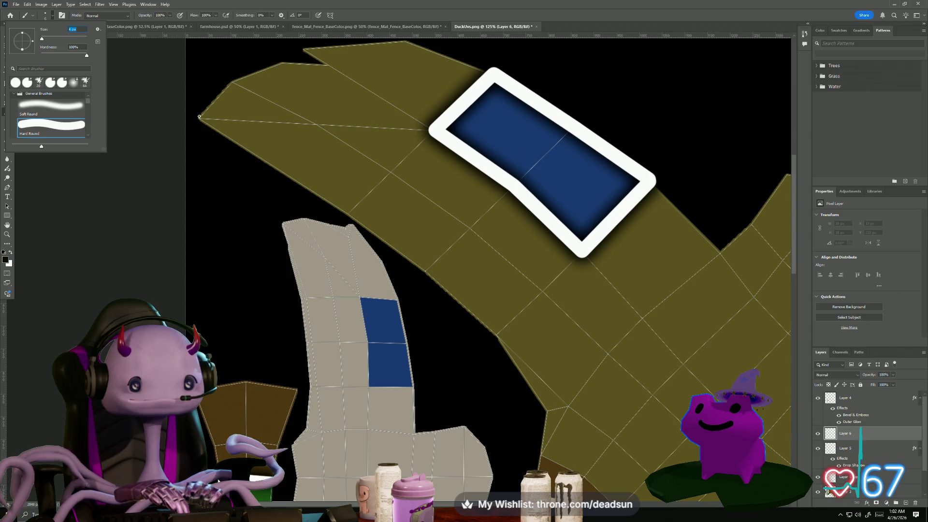
shift+drag(236, 121, 294, 146)
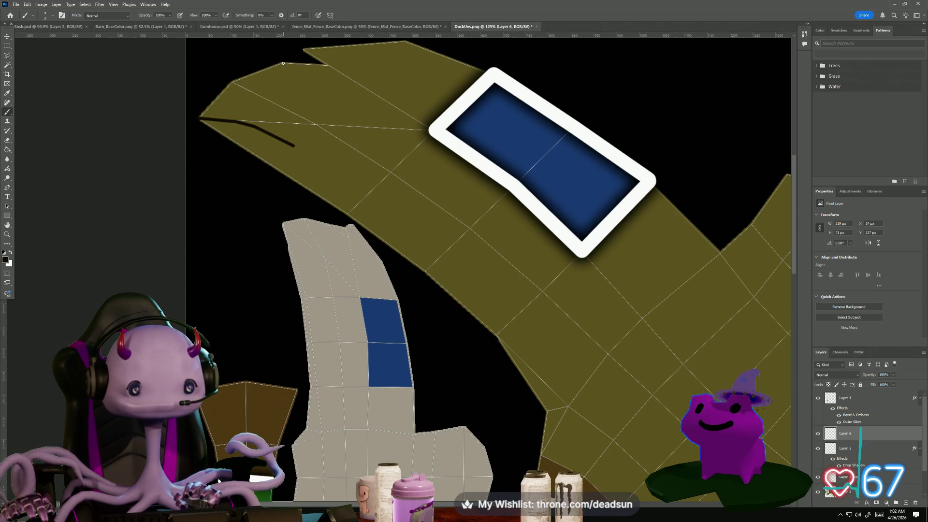
drag(283, 62, 345, 72)
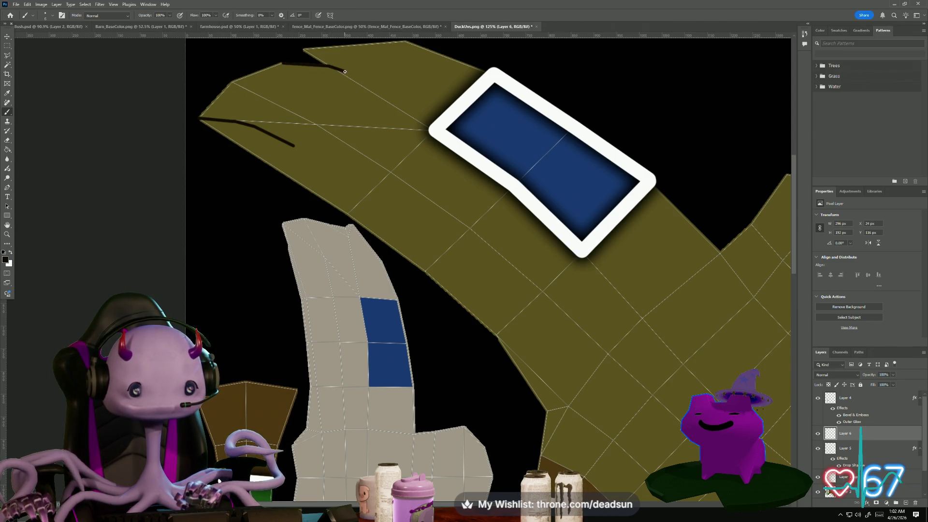
alt+scroll(407, 183, down, 5)
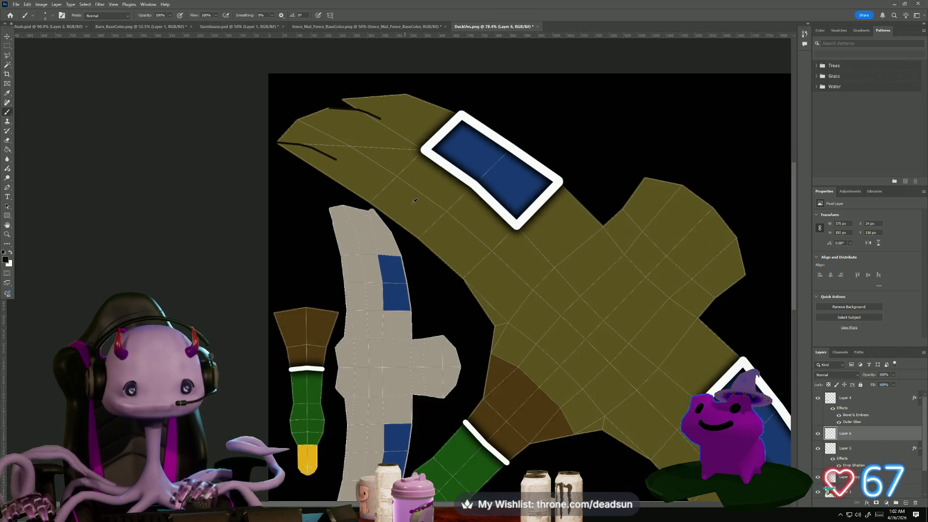
Paint a black feather line on the lower-right wingtip
alt+scroll(386, 174, up, 3)
mouse_move(430, 335)
mouse_down()
mouse_move(323, 252)
mouse_move(341, 255)
mouse_move(299, 214)
mouse_up()
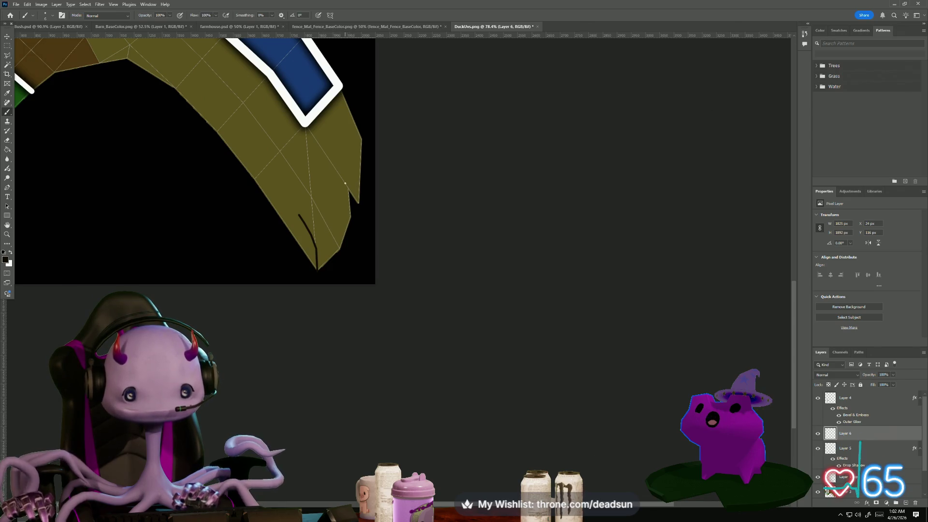
drag(338, 173, 348, 191)
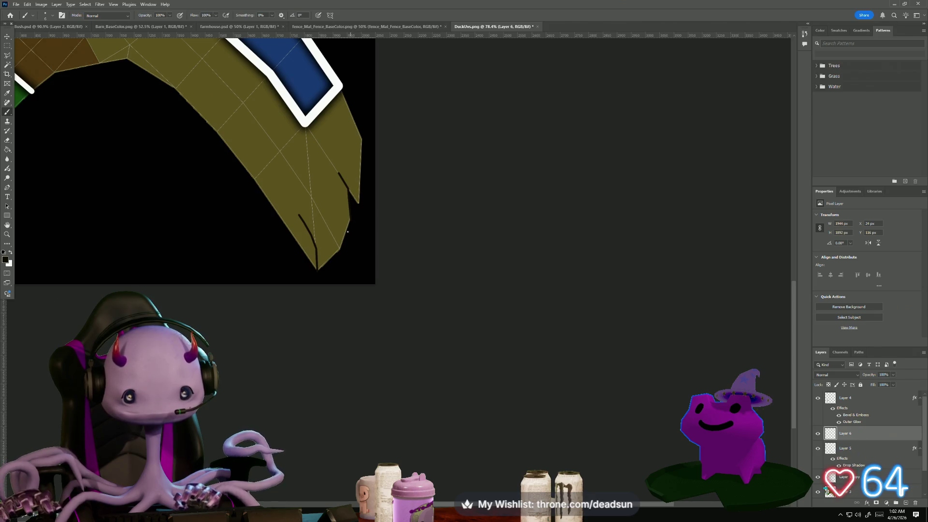
Paint three parallel black feather lines across the upper-right flap
alt+scroll(261, 196, down, 3)
drag(261, 196, 315, 290)
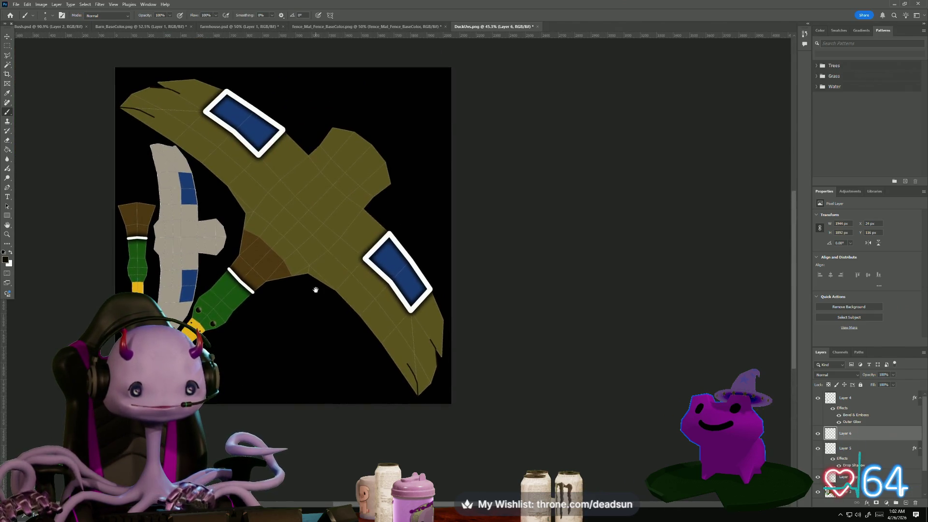
alt+scroll(319, 155, up, 3)
alt+scroll(323, 159, up, 1)
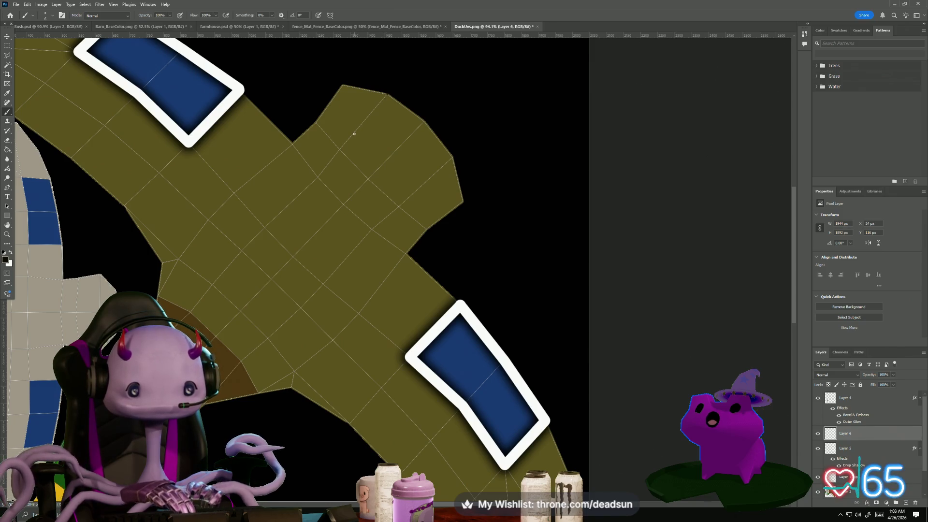
drag(387, 94, 351, 136)
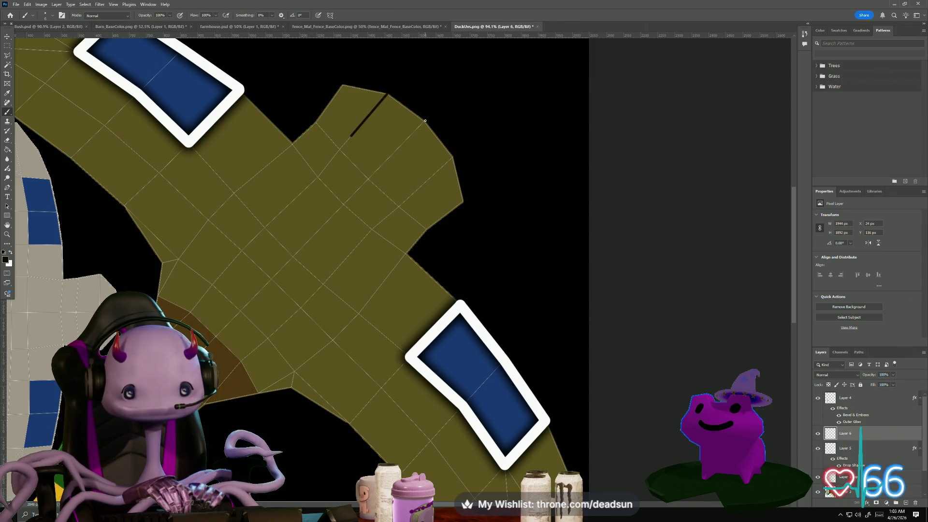
drag(425, 122, 385, 162)
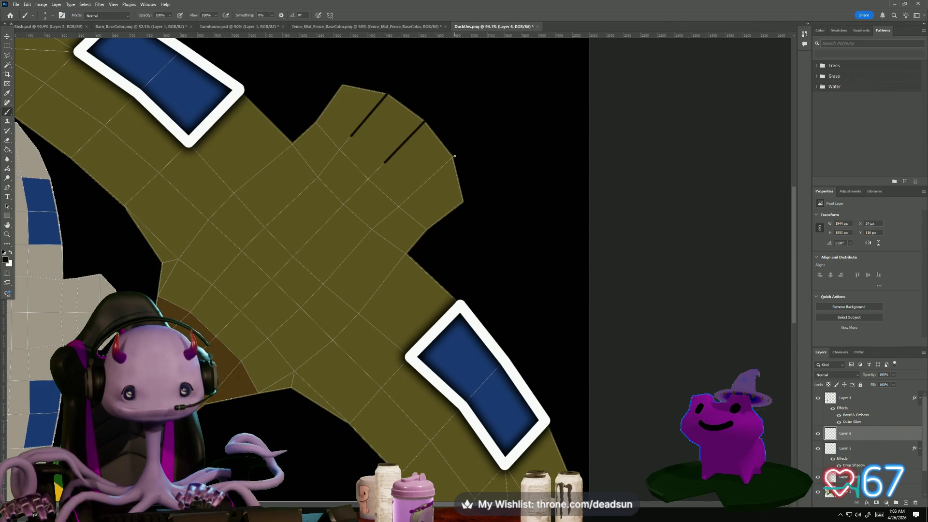
drag(453, 159, 412, 194)
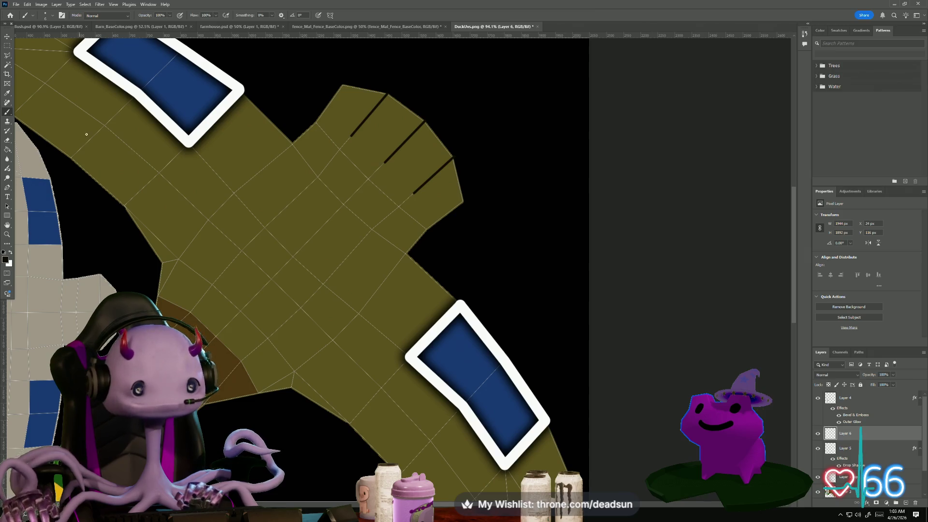
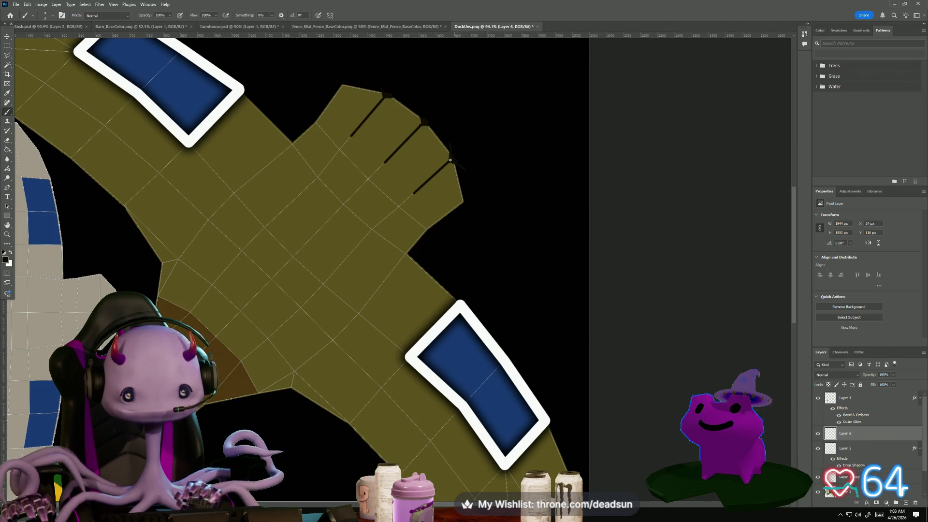
Paint two straight dark feather lines across the pale underside island, then view the whole layout
alt+scroll(450, 160, down, 3)
alt+scroll(202, 280, up, 3)
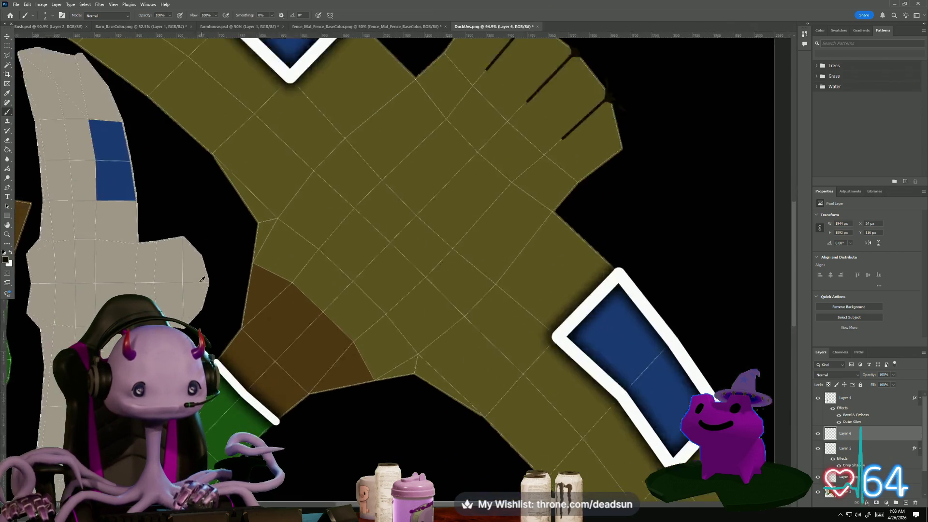
alt+scroll(202, 280, up, 5)
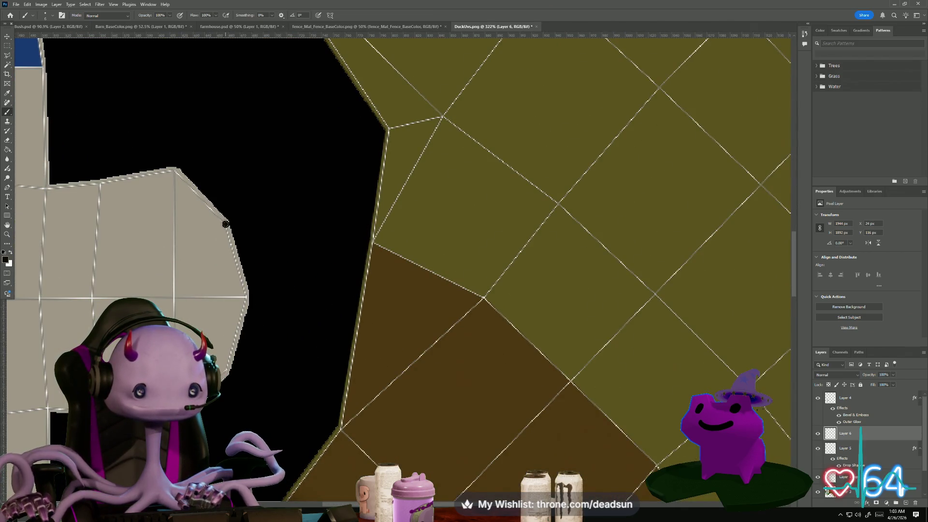
shift+click(173, 229)
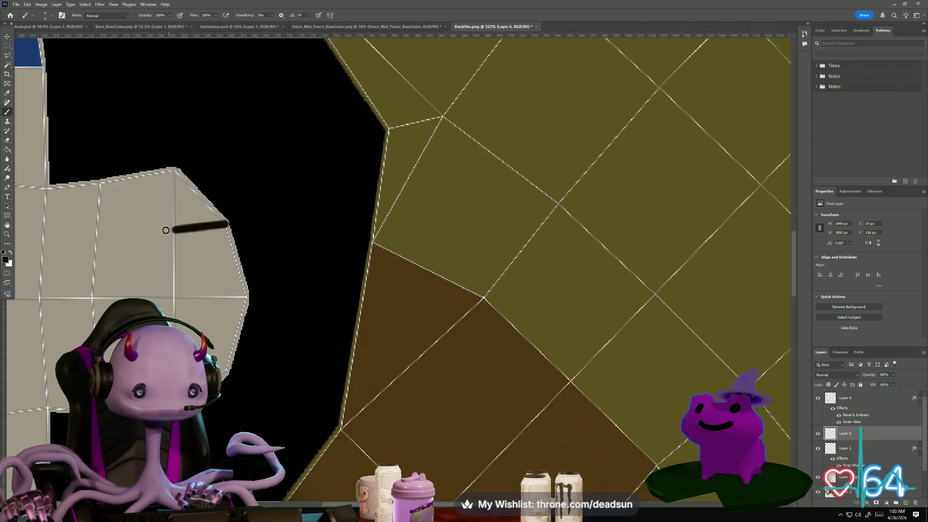
shift+click(121, 233)
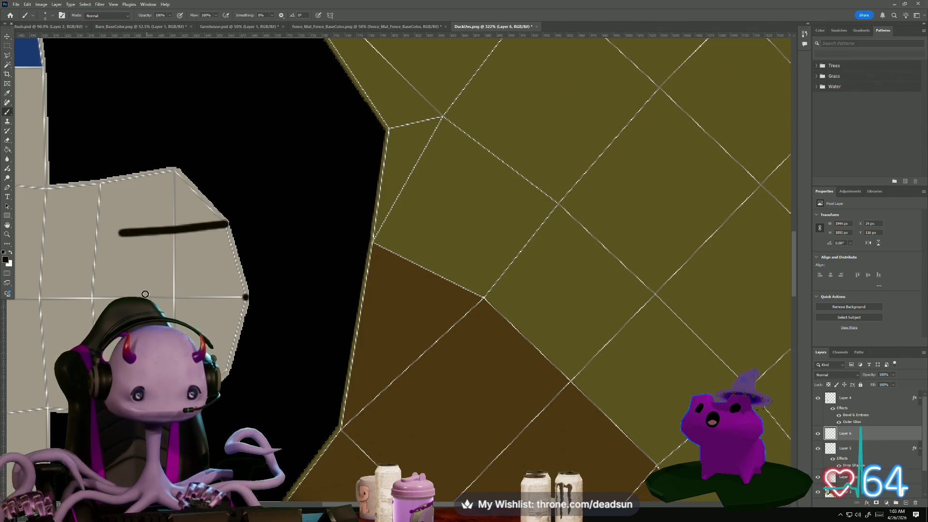
shift+click(172, 297)
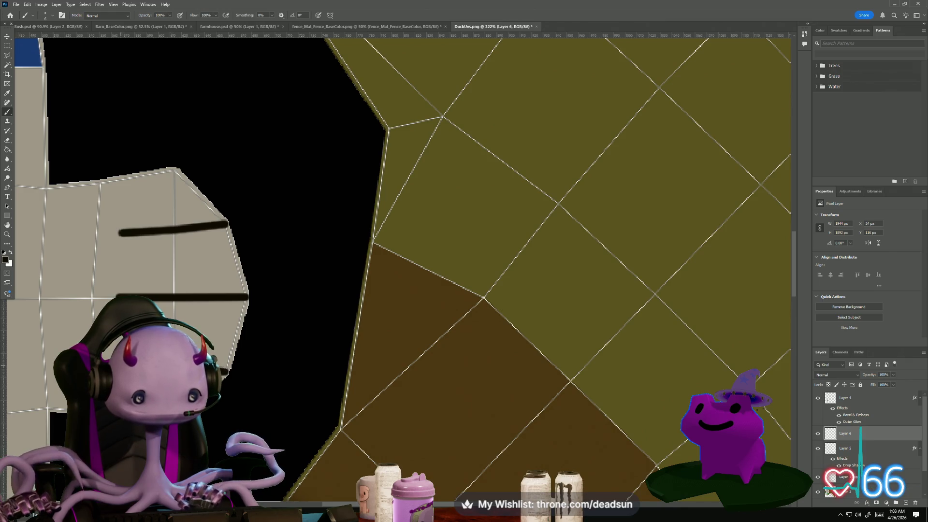
alt+scroll(143, 242, down, 10)
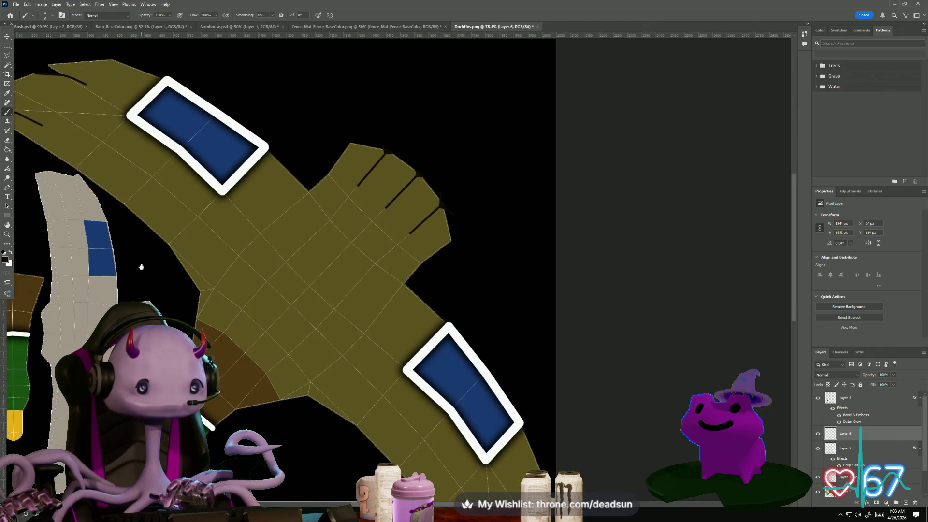
mouse_move(141, 267)
mouse_down()
mouse_move(285, 249)
mouse_move(283, 235)
mouse_move(303, 242)
mouse_up()
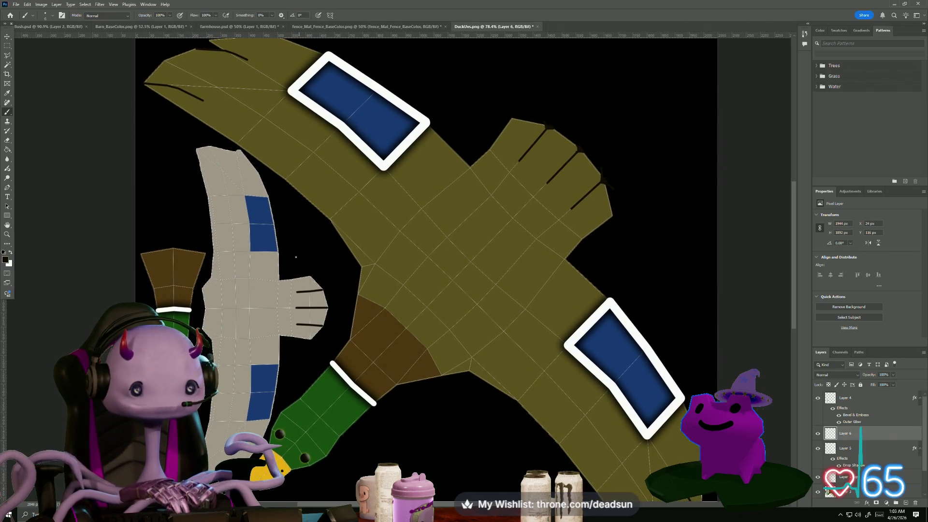
Zoom out, check Layer 5's wing-patch outlines, and hide the UV wireframe on Layer 1 copy
alt+scroll(292, 263, down, 3)
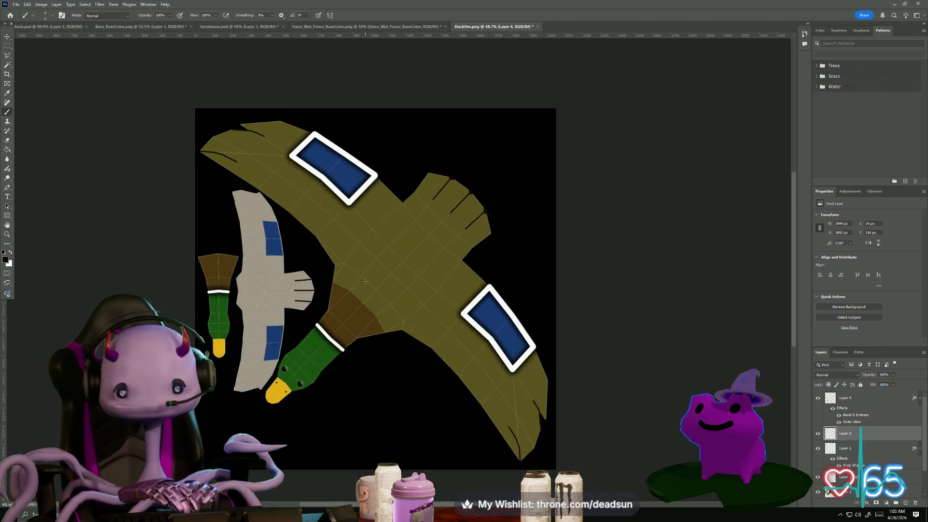
alt+scroll(365, 282, down, 2)
alt+scroll(348, 278, up, 3)
alt+scroll(339, 275, down, 1)
alt+scroll(334, 273, up, 1)
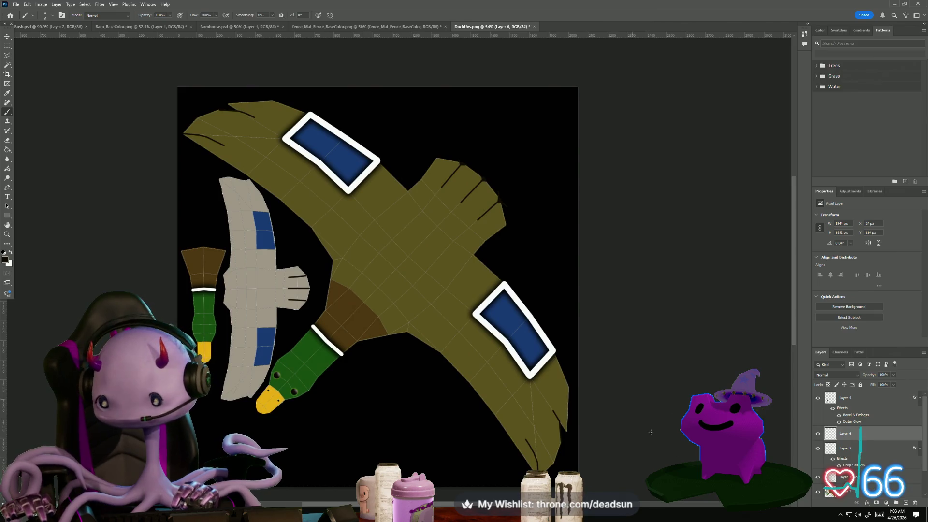
click(819, 451)
click(819, 451)
click(818, 477)
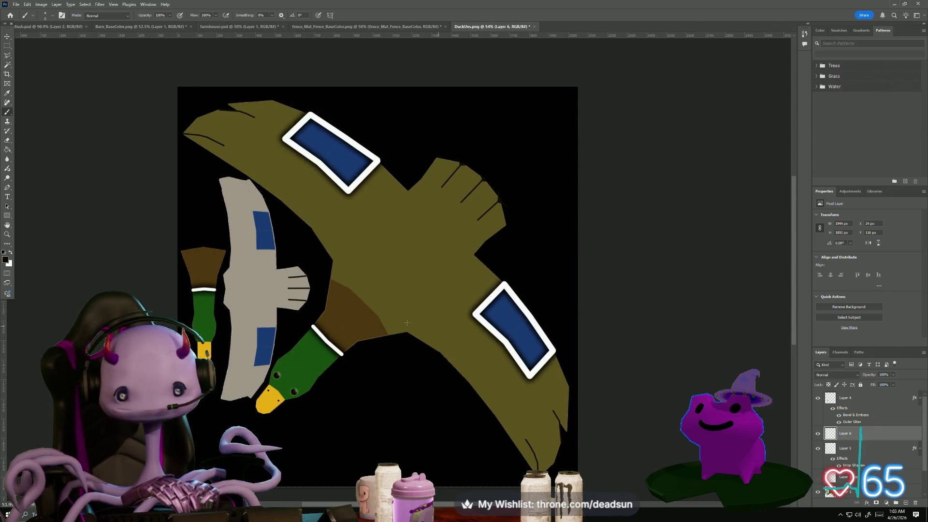
Hide and restore the black background layer to check the texture's transparency
alt+scroll(407, 322, down, 3)
alt+scroll(313, 225, up, 1)
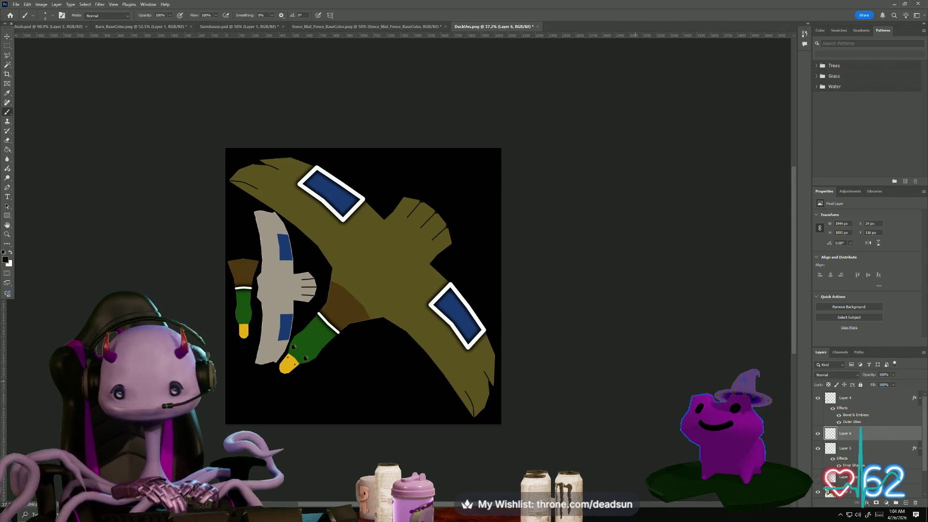
scroll(825, 448, down, 2)
click(819, 491)
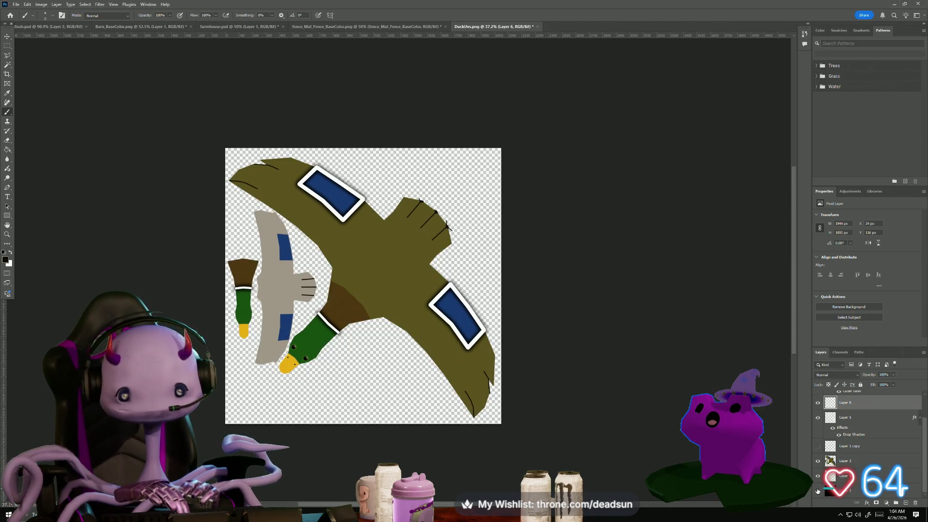
click(818, 491)
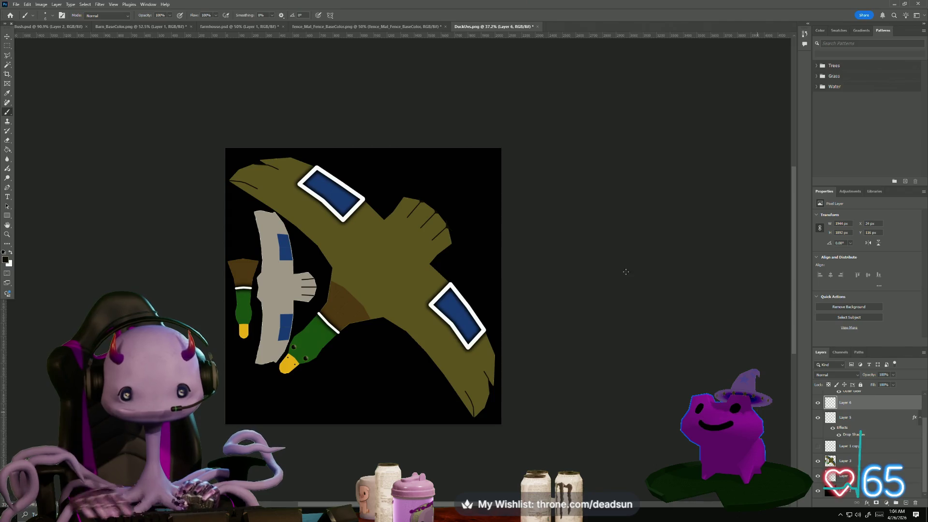
click(16, 3)
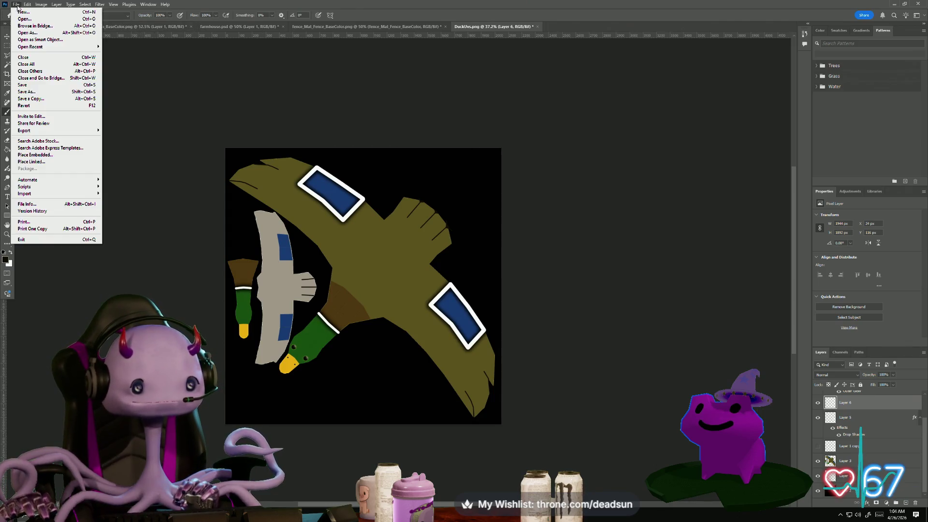
Save a copy of the texture as Duck.png in PNG format, accepting the default PNG options
click(99, 101)
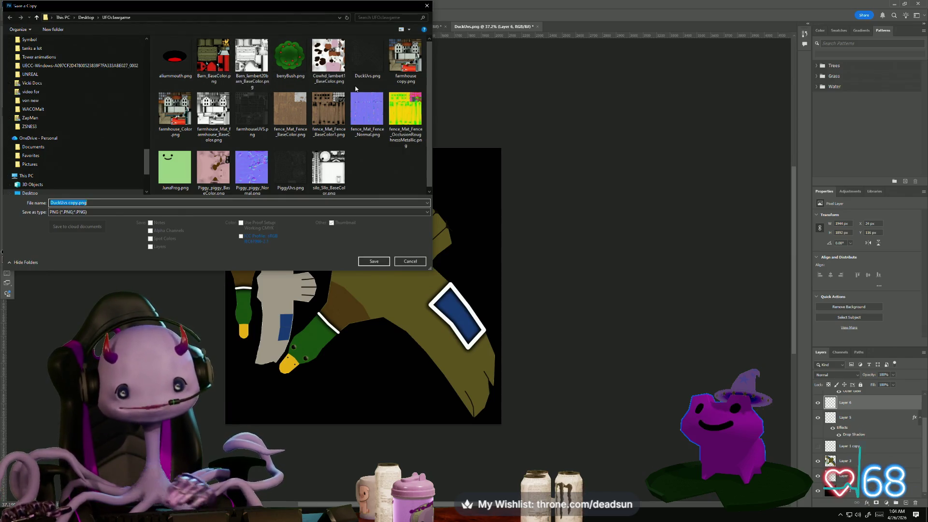
click(76, 203)
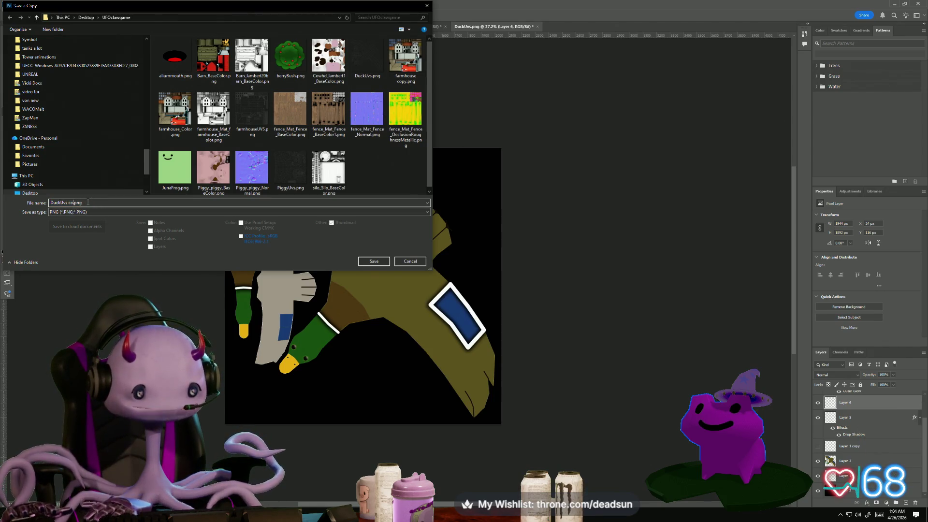
key(BackSpace)
key(BackSpace)
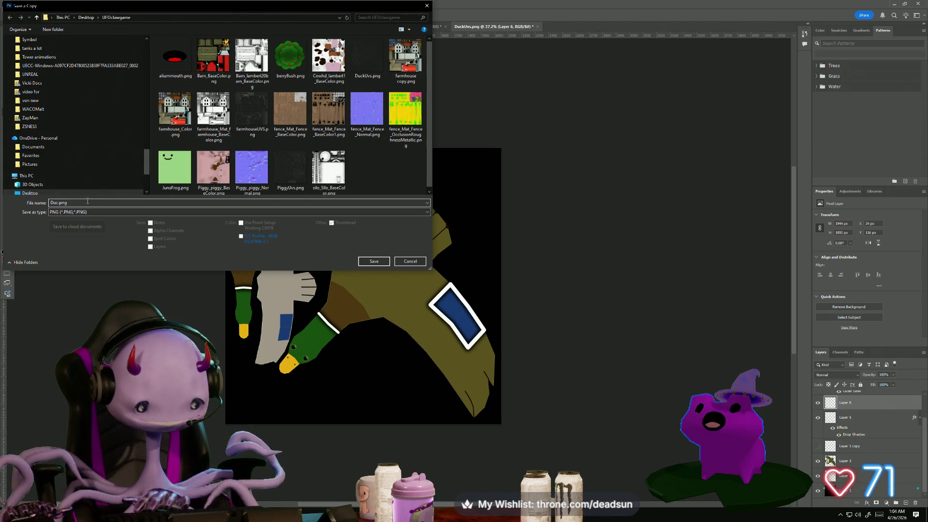
text(k)
click(100, 212)
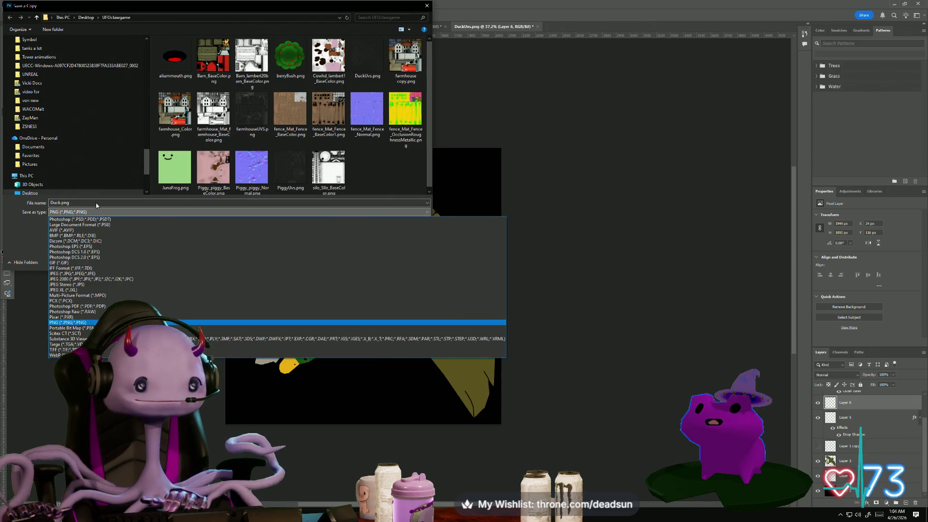
click(95, 203)
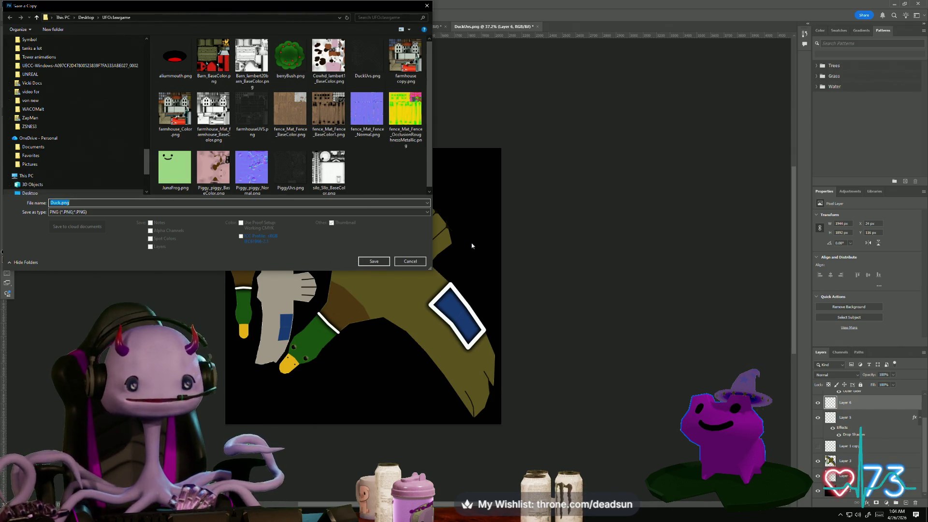
click(375, 264)
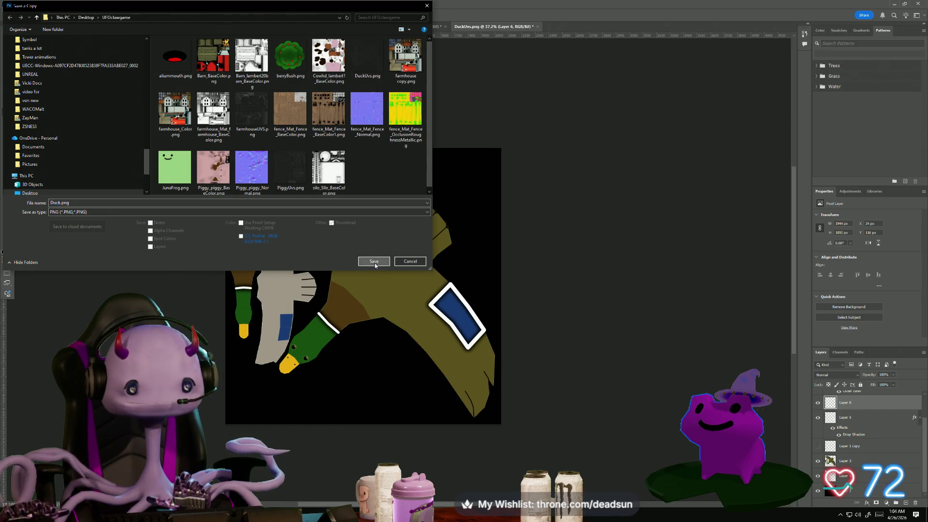
click(506, 158)
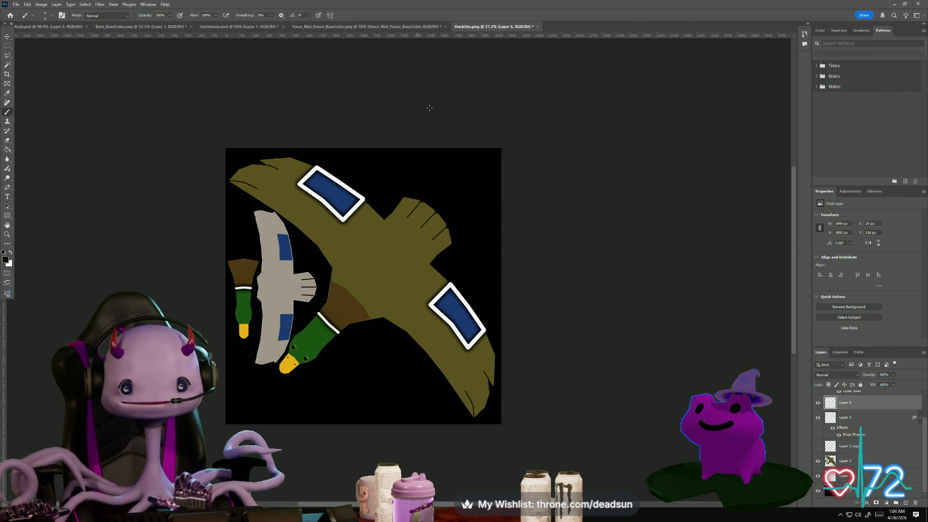
Return to Maya and close the folder window and the UV editor
click(895, 4)
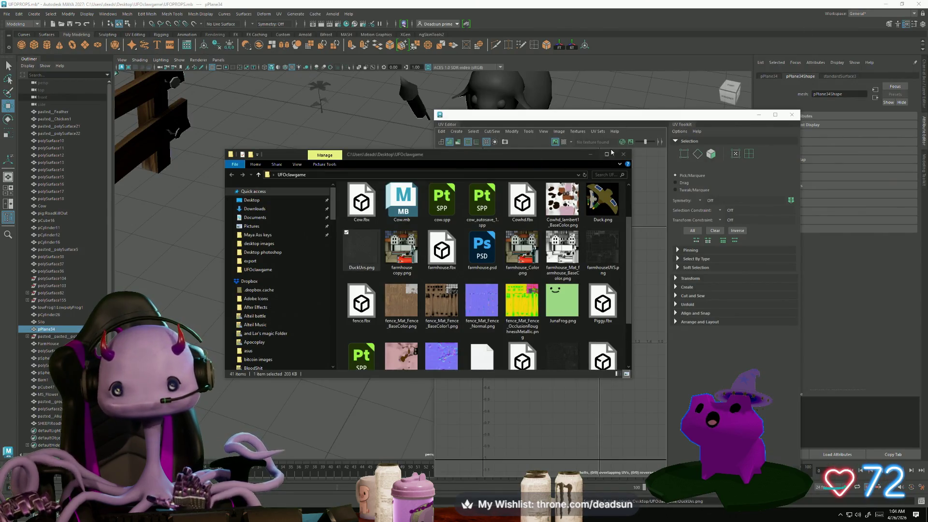
click(592, 156)
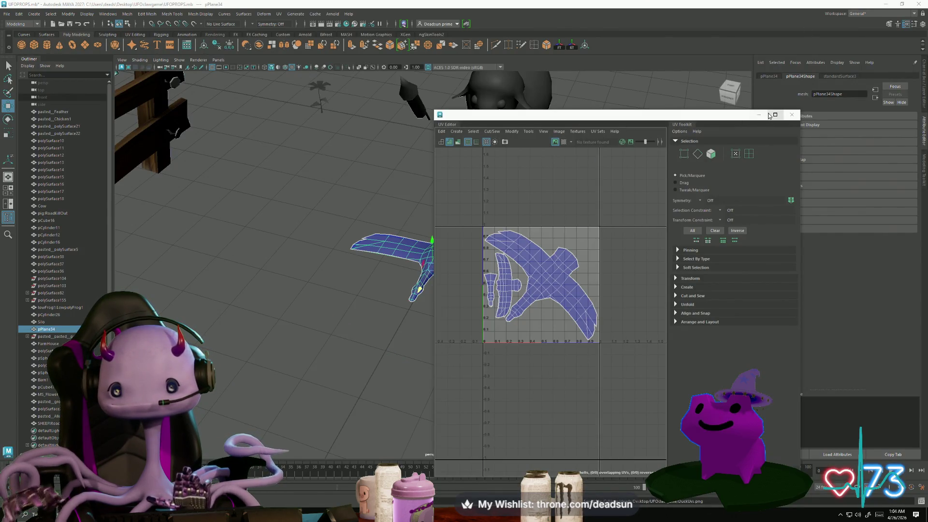
click(796, 114)
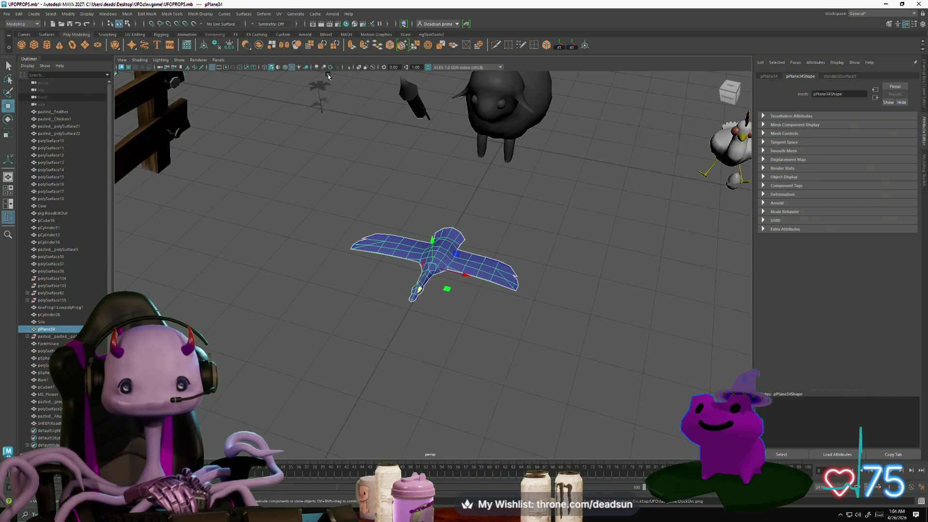
click(279, 15)
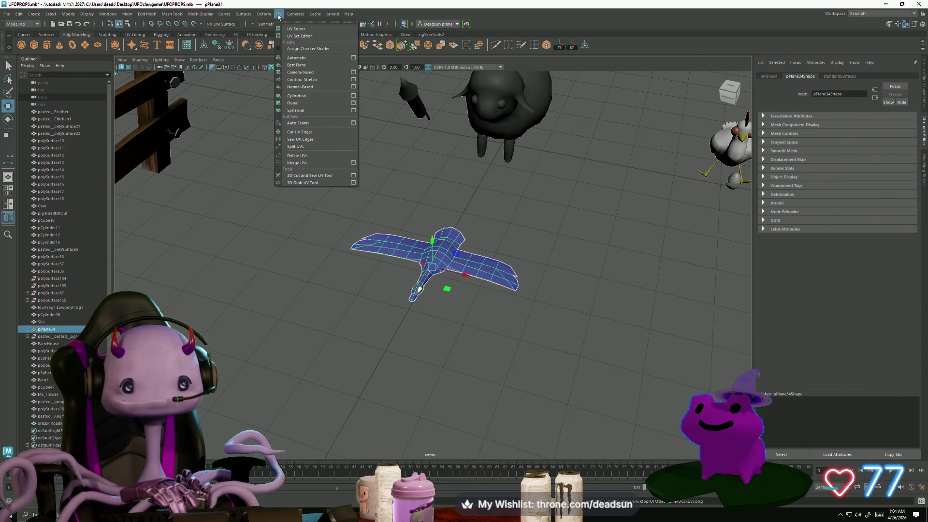
click(279, 15)
Assign a new Lambert material to the duck mesh and rename it Mat_Duck
right_click(443, 256)
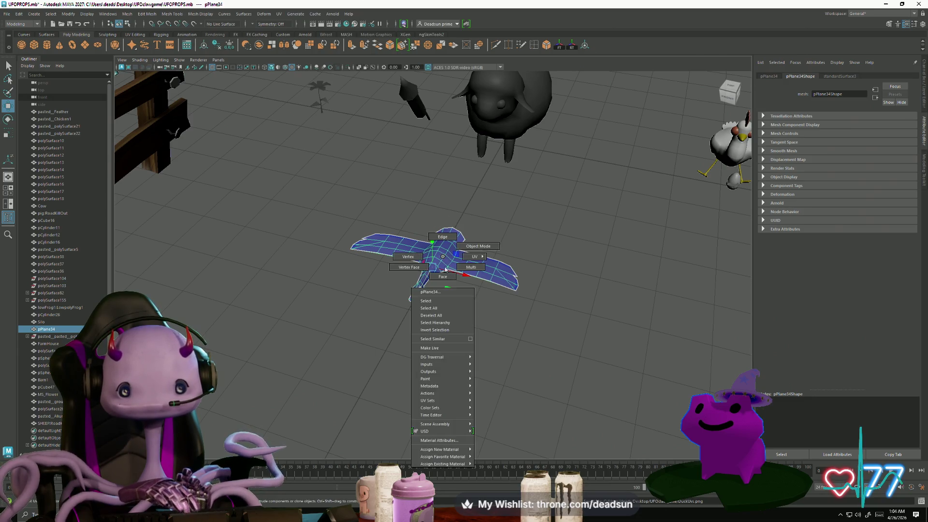
mouse_move(454, 457)
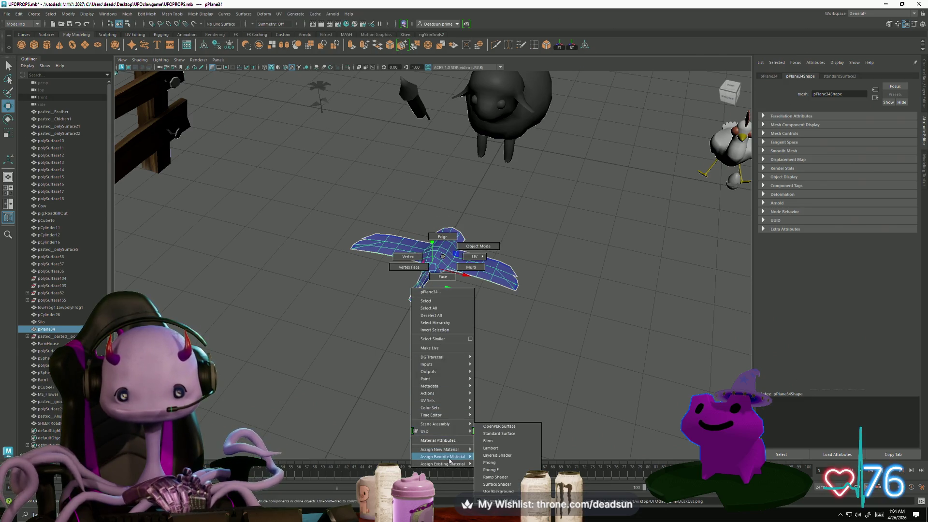
click(493, 448)
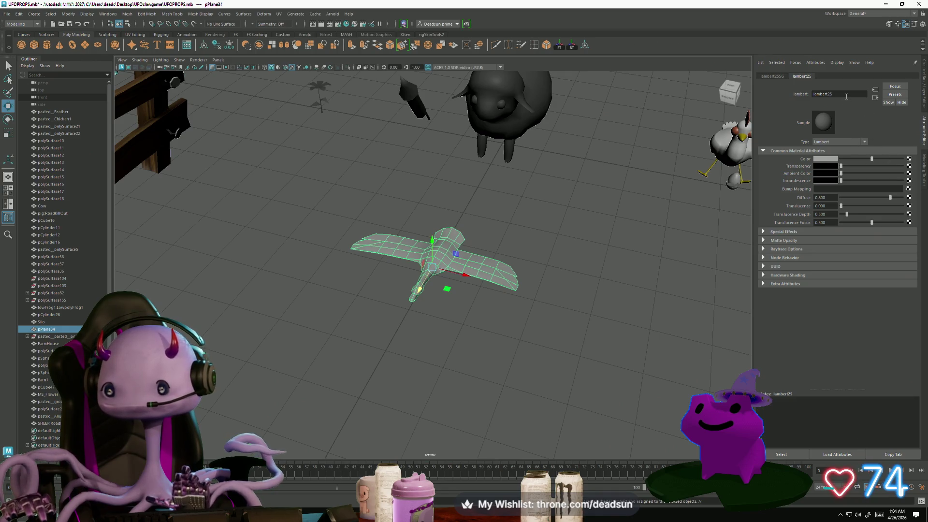
drag(760, 103, 775, 88)
text(Mat)
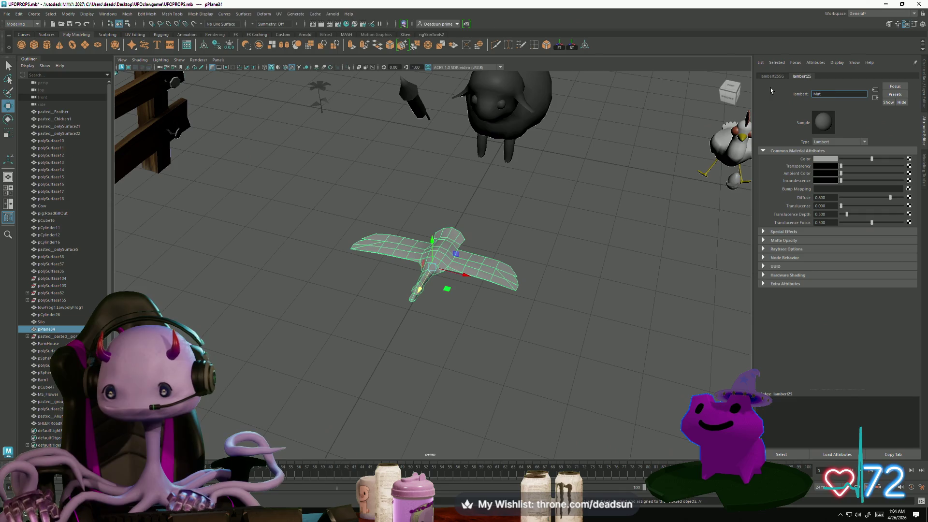
text(_D)
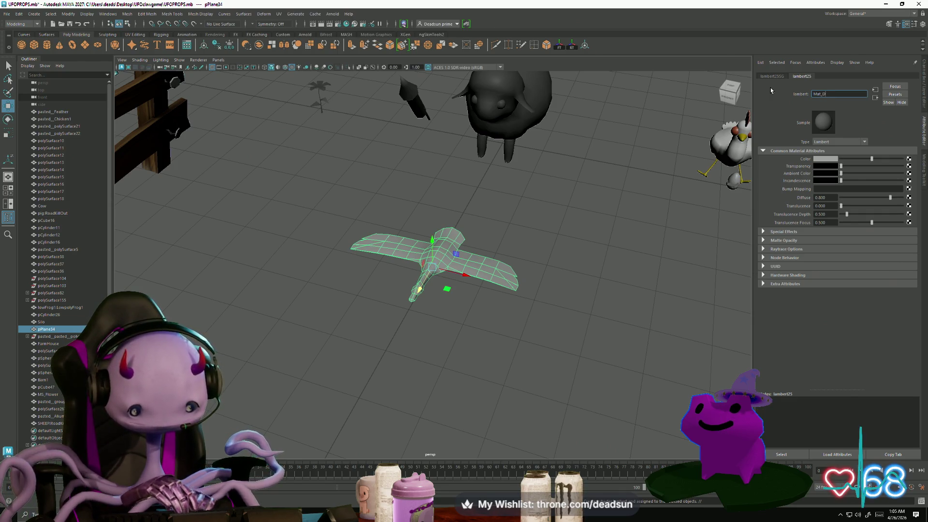
text(uck)
key(Return)
Map a File texture to Mat_Duck's Color and load Desktop\UFOclawgame\Duck.png
click(909, 158)
click(371, 233)
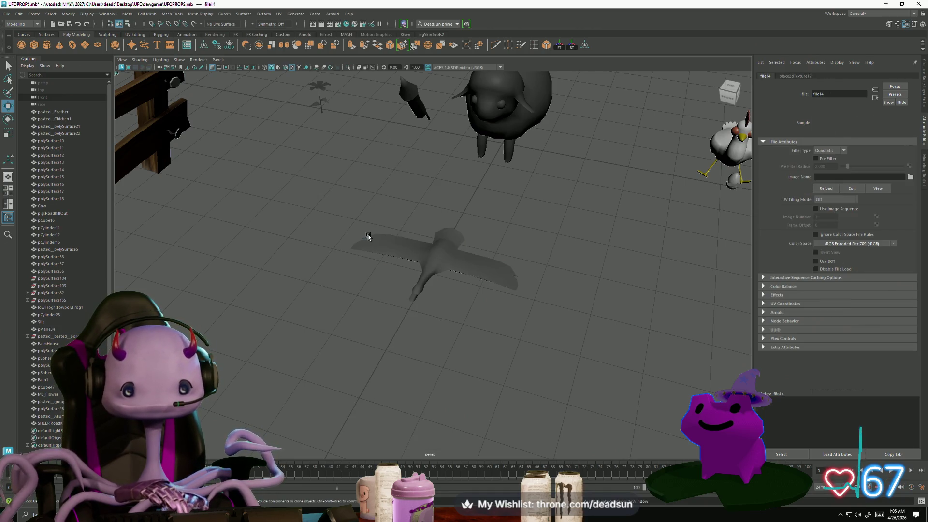
click(910, 178)
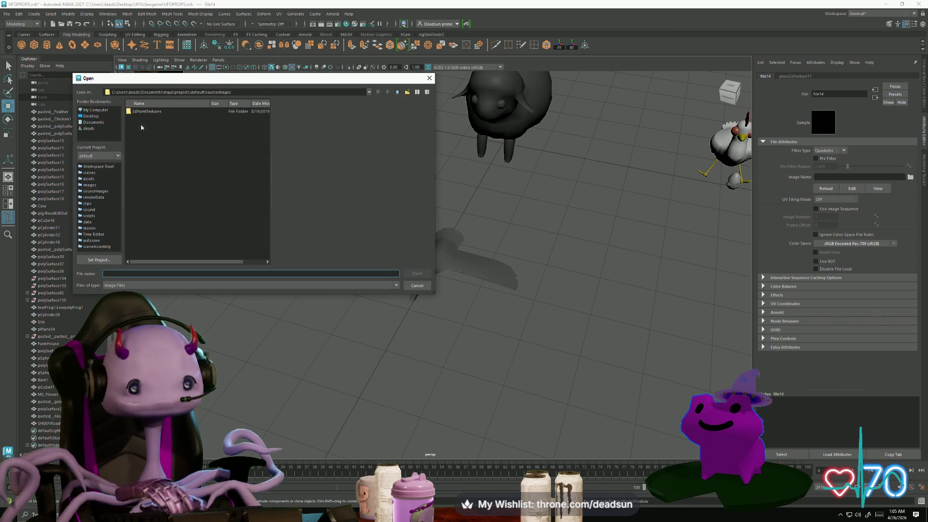
click(91, 117)
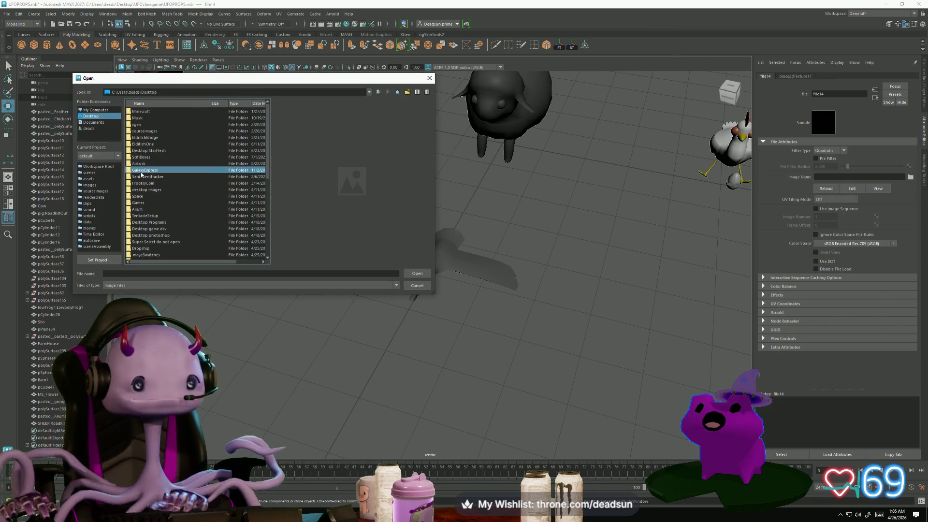
click(156, 254)
key(Down)
key(Down)
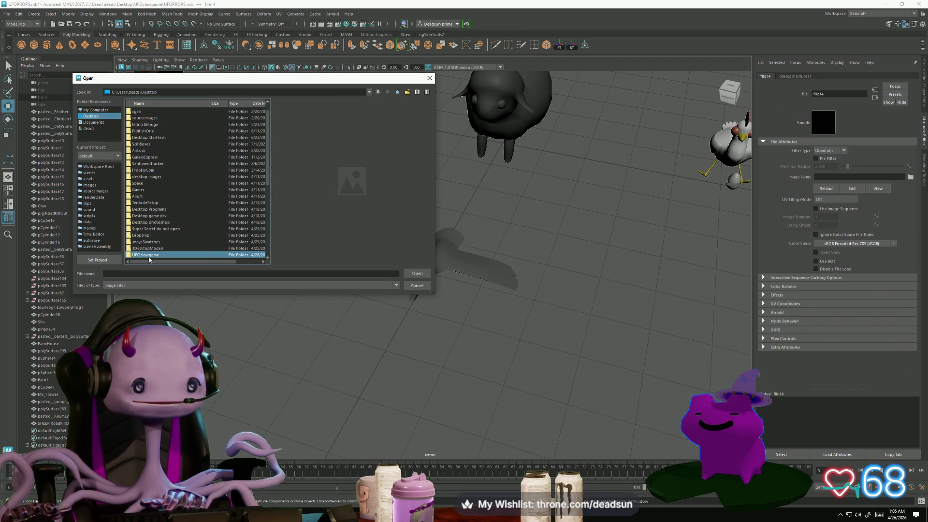
double_click(150, 257)
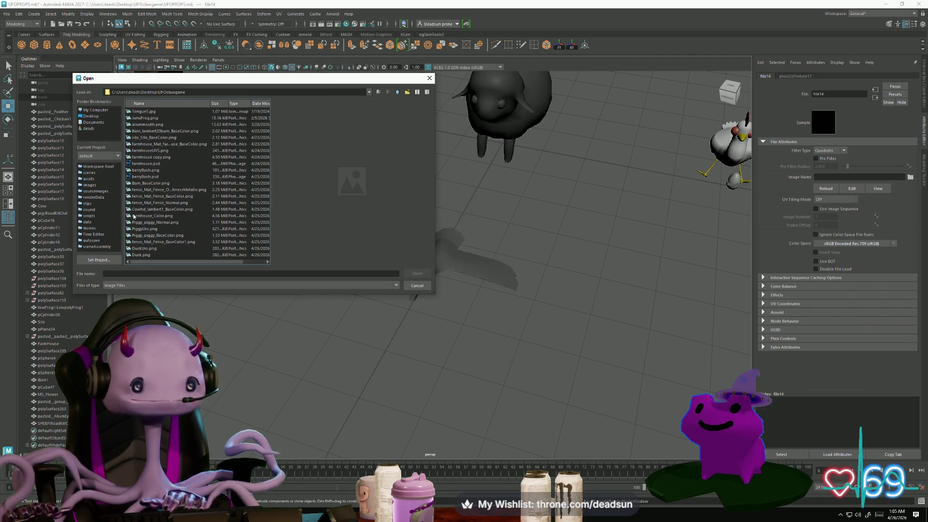
click(139, 170)
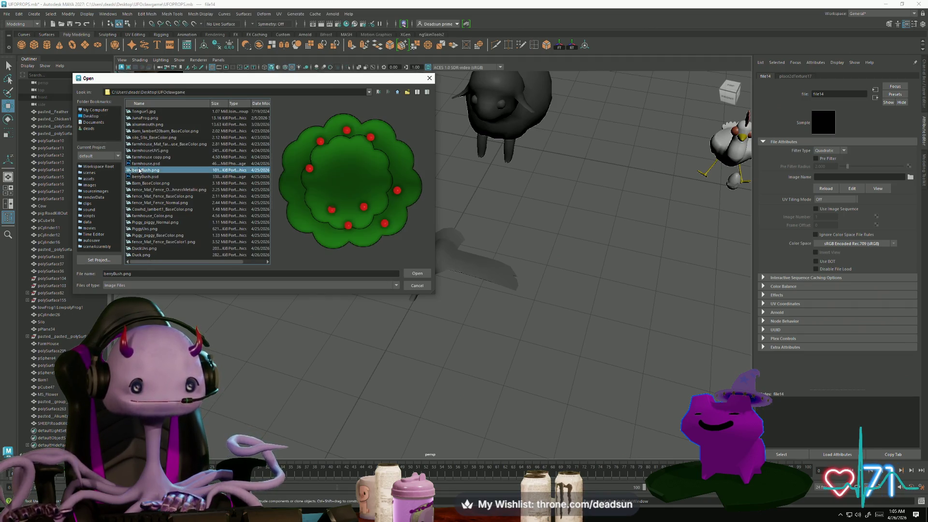
double_click(139, 255)
mouse_move(389, 332)
alt+mouse_down()
mouse_move(433, 364)
mouse_move(361, 290)
mouse_move(328, 307)
mouse_move(613, 338)
mouse_move(441, 338)
mouse_move(446, 315)
mouse_move(379, 332)
mouse_move(390, 300)
mouse_move(379, 334)
mouse_move(384, 364)
mouse_move(429, 338)
mouse_move(495, 356)
mouse_move(467, 379)
mouse_move(322, 368)
mouse_move(439, 332)
mouse_move(408, 371)
mouse_move(496, 360)
mouse_move(502, 333)
mouse_move(454, 348)
mouse_move(449, 356)
mouse_move(467, 360)
mouse_move(494, 353)
mouse_move(450, 390)
mouse_move(398, 373)
mouse_move(405, 359)
mouse_move(421, 356)
mouse_move(390, 394)
mouse_move(351, 417)
mouse_move(367, 379)
mouse_move(350, 375)
mouse_move(334, 338)
alt+mouse_up()
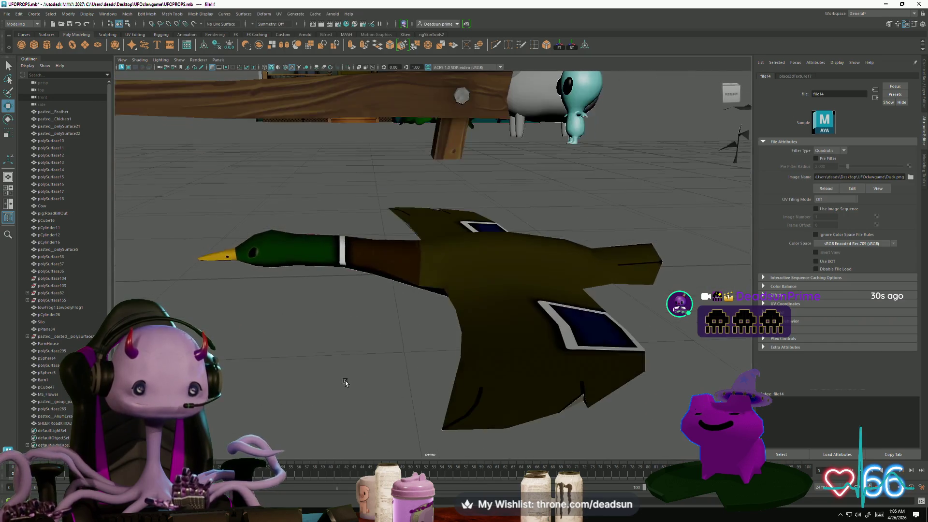
click(240, 261)
mouse_move(282, 363)
mouse_down()
mouse_move(267, 350)
mouse_move(317, 384)
mouse_move(387, 362)
mouse_move(425, 371)
mouse_move(287, 356)
mouse_move(280, 387)
mouse_move(288, 394)
mouse_move(339, 355)
mouse_move(363, 349)
mouse_move(367, 358)
mouse_move(362, 346)
mouse_move(373, 367)
mouse_move(310, 274)
mouse_move(435, 326)
mouse_move(420, 257)
mouse_up()
Insert an extra edge loop on the duck mesh near the beak
click(334, 242)
scroll(326, 290, up, 5)
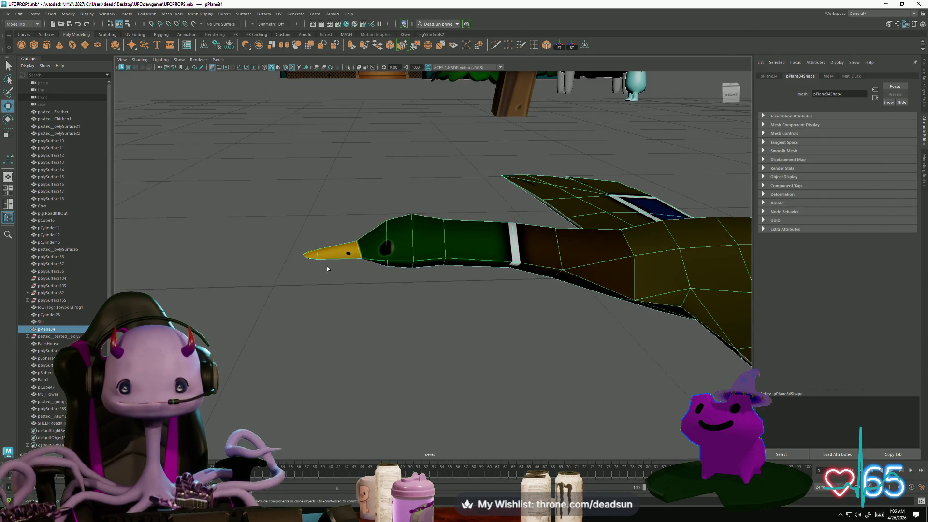
shift+right_drag(327, 269, 338, 249)
click(337, 248)
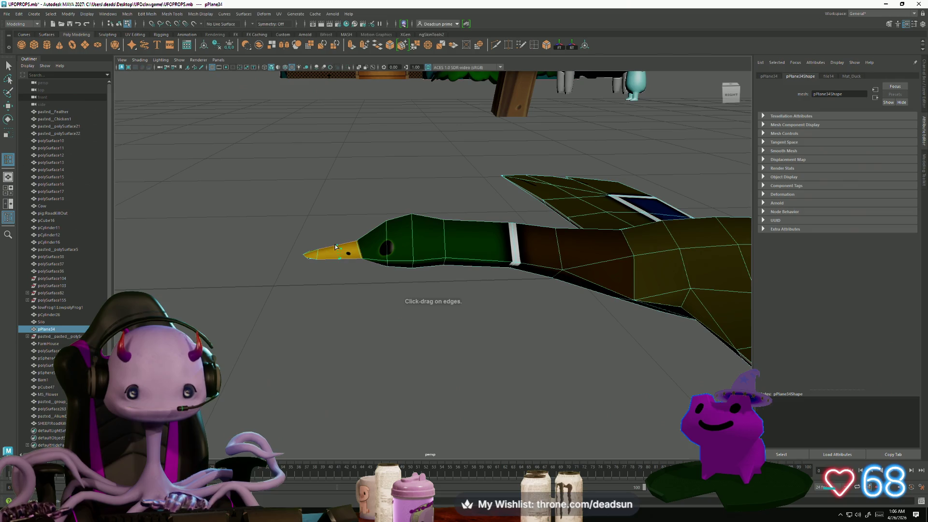
click(335, 247)
key(w)
key(4)
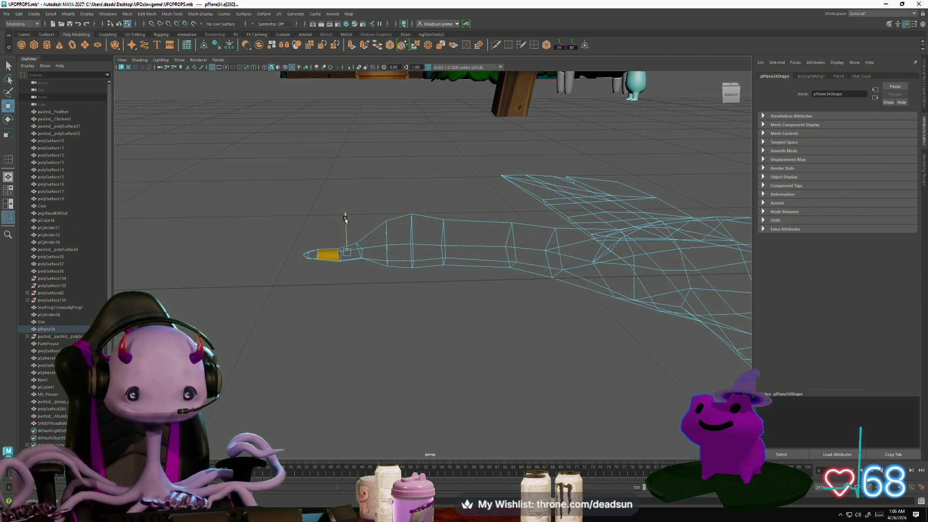
key(5)
In vertex mode, select and reposition the vertex at the beak tip
right_click(369, 231)
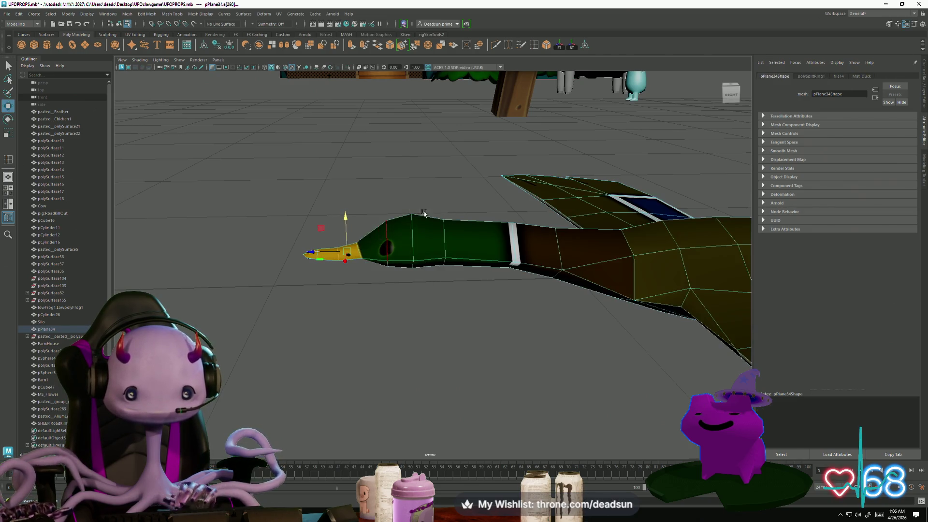
click(291, 277)
key(bracketleft)
key(bracketleft)
key(bracketleft)
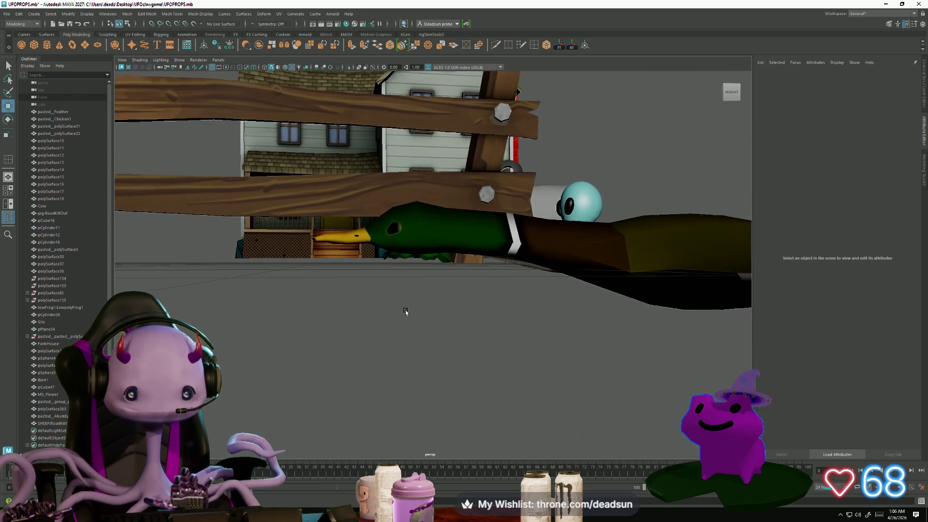
click(332, 240)
key(F9)
drag(303, 232, 321, 252)
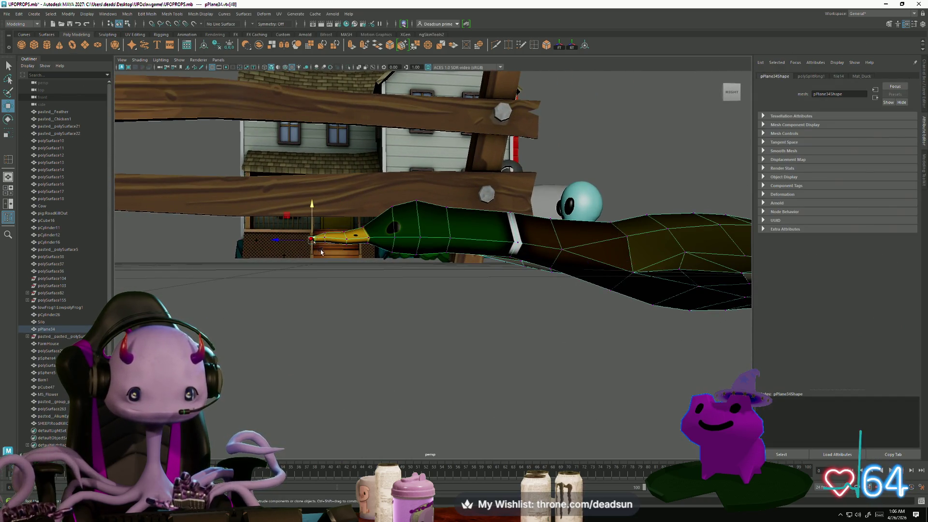
right_click(370, 240)
click(317, 317)
Adjust the beak vertices and the beak/head joint vertex, then leave vertex mode
mouse_move(317, 317)
alt+mouse_down()
mouse_move(317, 331)
mouse_move(369, 236)
alt+mouse_up()
right_drag(369, 236, 378, 221)
click(377, 221)
alt+drag(377, 221, 366, 211)
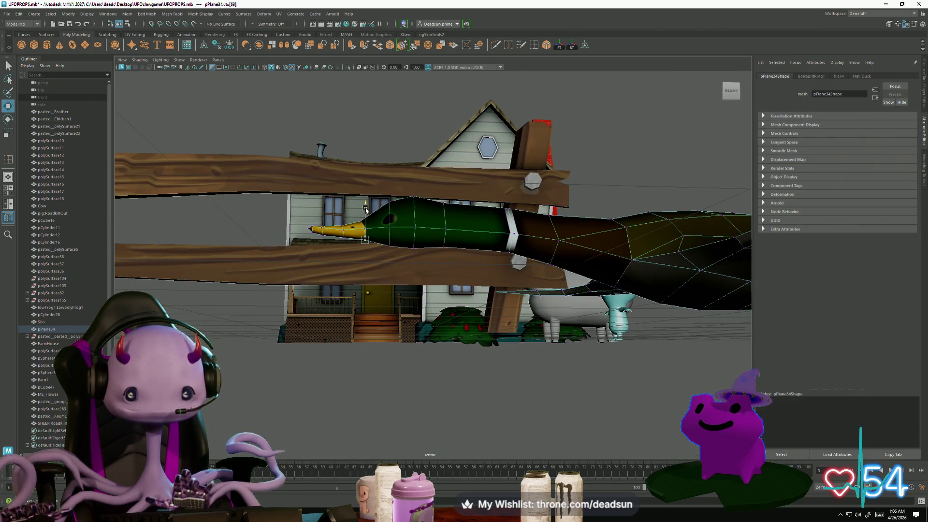
right_drag(366, 209, 370, 290)
click(370, 290)
mouse_move(370, 291)
alt+mouse_down()
mouse_move(363, 305)
mouse_move(458, 331)
mouse_move(405, 369)
mouse_move(436, 371)
mouse_move(439, 290)
mouse_move(425, 383)
mouse_move(404, 328)
mouse_move(361, 331)
mouse_move(378, 332)
mouse_move(343, 366)
mouse_move(383, 389)
mouse_move(359, 358)
alt+mouse_up()
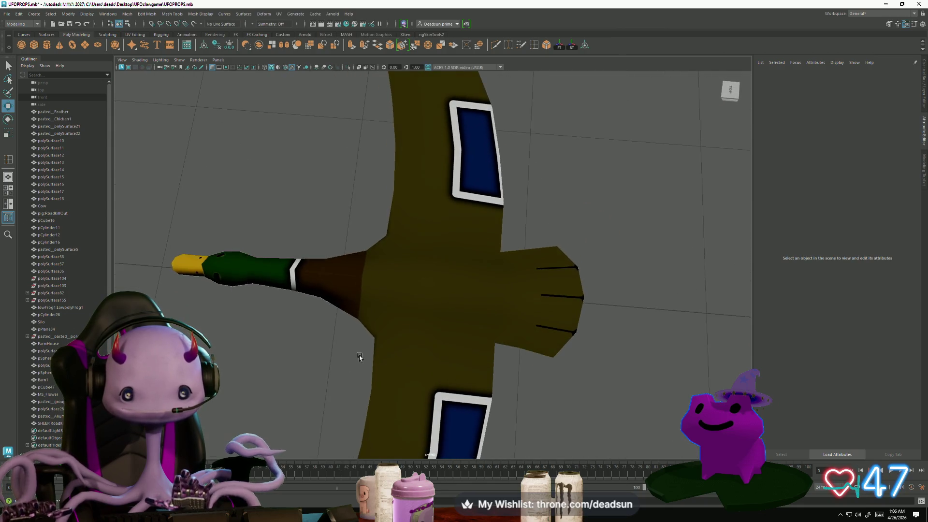
Orbit the duck to inspect its underside and top, then switch to the wild-ducks reference photos
click(370, 369)
scroll(379, 382, down, 3)
mouse_move(290, 397)
alt+mouse_down()
mouse_move(370, 278)
mouse_move(369, 305)
mouse_move(286, 375)
mouse_move(290, 397)
mouse_move(292, 386)
mouse_move(304, 398)
mouse_move(335, 396)
mouse_move(364, 383)
mouse_move(363, 373)
alt+mouse_up()
mouse_move(430, 306)
alt+mouse_down()
mouse_move(440, 358)
mouse_move(435, 427)
mouse_move(422, 451)
mouse_move(288, 375)
mouse_move(382, 379)
mouse_move(407, 363)
mouse_move(408, 299)
mouse_move(323, 385)
mouse_move(348, 339)
mouse_move(363, 265)
mouse_move(338, 369)
mouse_move(377, 387)
alt+mouse_up()
scroll(422, 451, down, 5)
scroll(377, 387, up, 6)
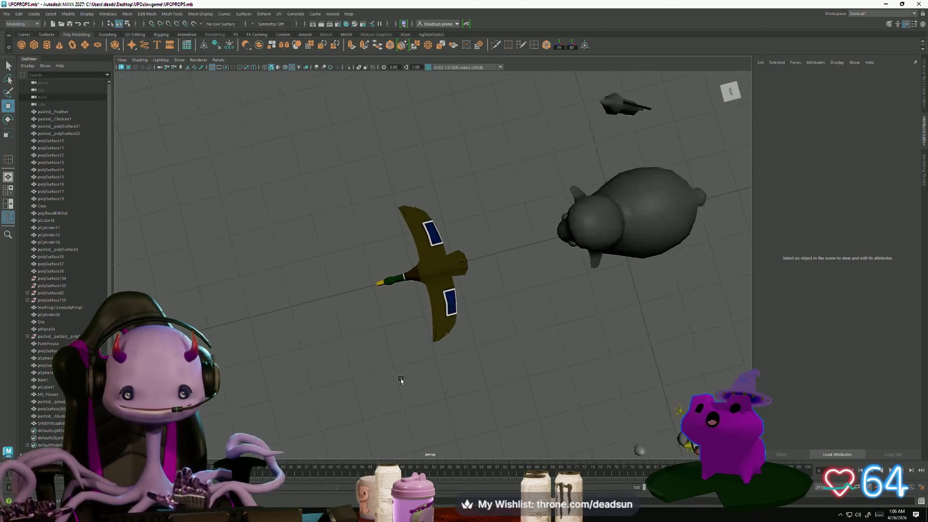
click(441, 366)
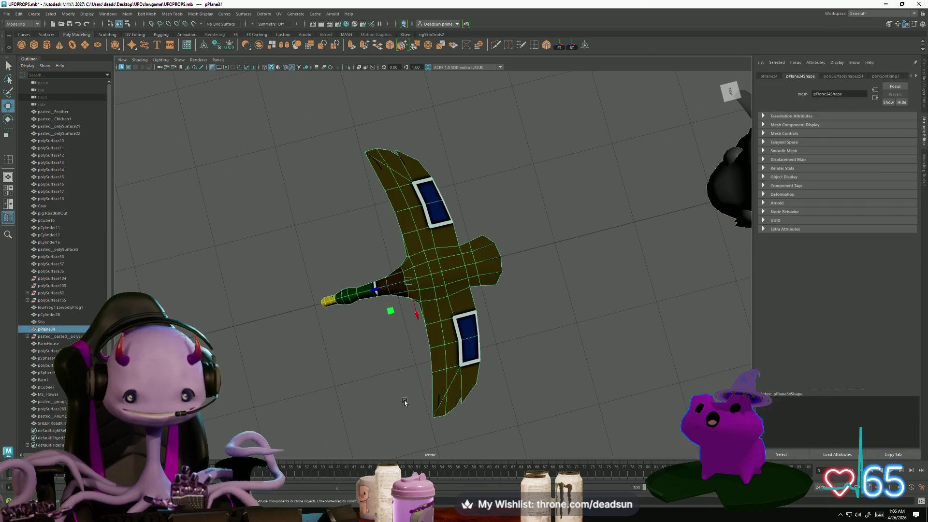
mouse_move(384, 414)
alt+mouse_down()
mouse_move(369, 396)
mouse_move(365, 410)
mouse_move(414, 403)
alt+mouse_up()
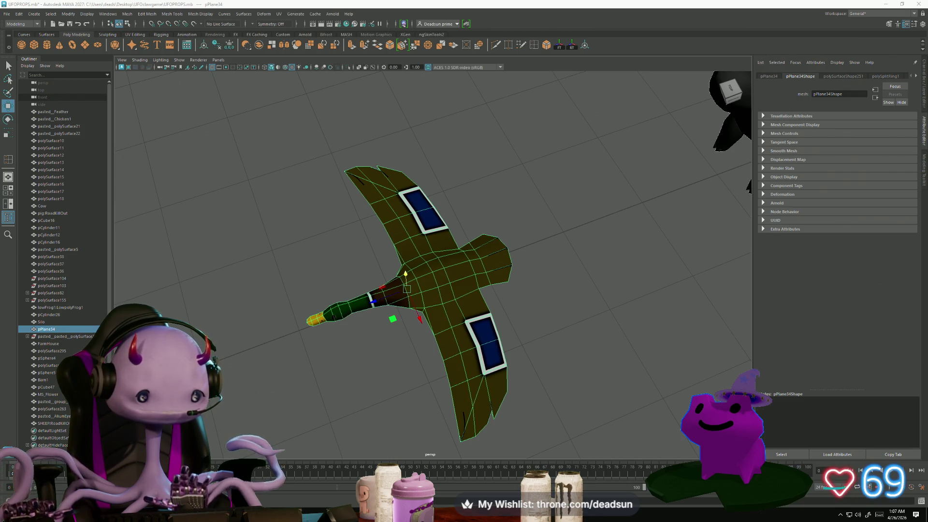
key(alt+Tab)
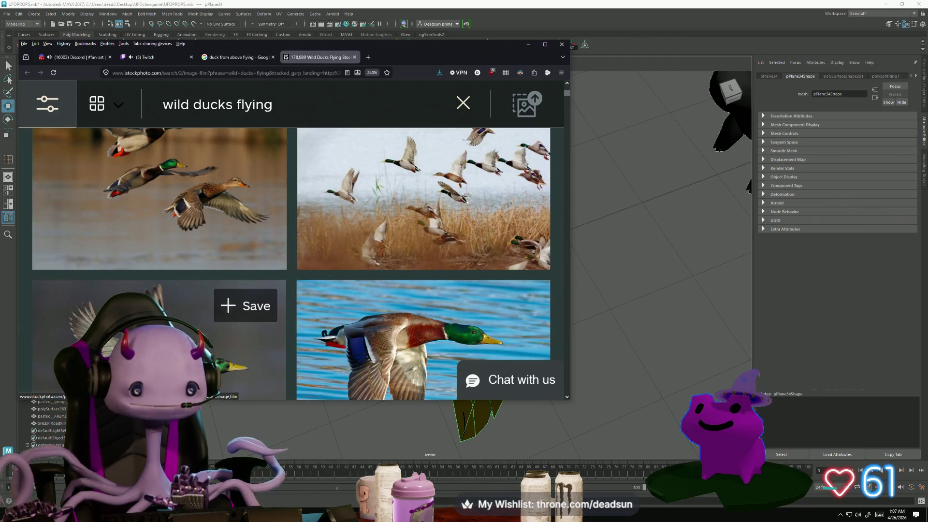
Scroll through the iStock wild ducks flying photos, then minimise the browser back to Maya
scroll(354, 270, down, 6)
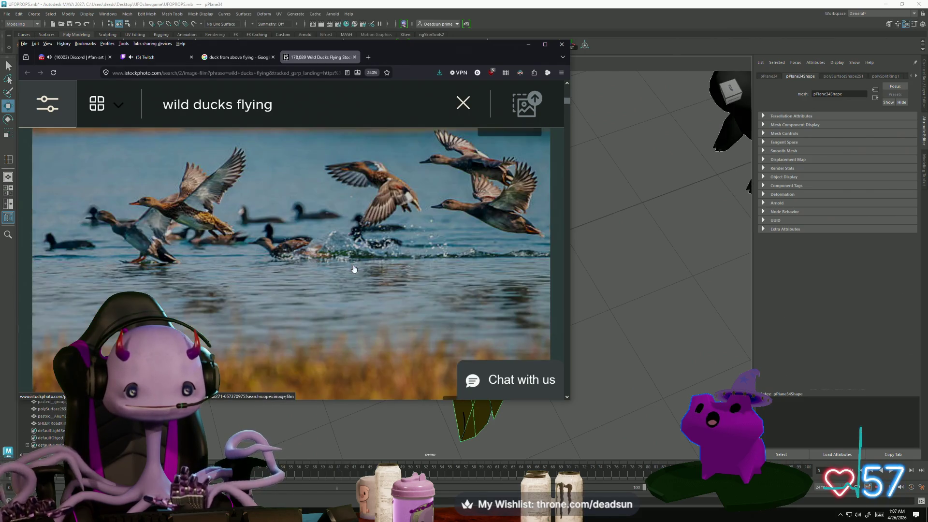
scroll(354, 269, up, 4)
scroll(348, 271, up, 4)
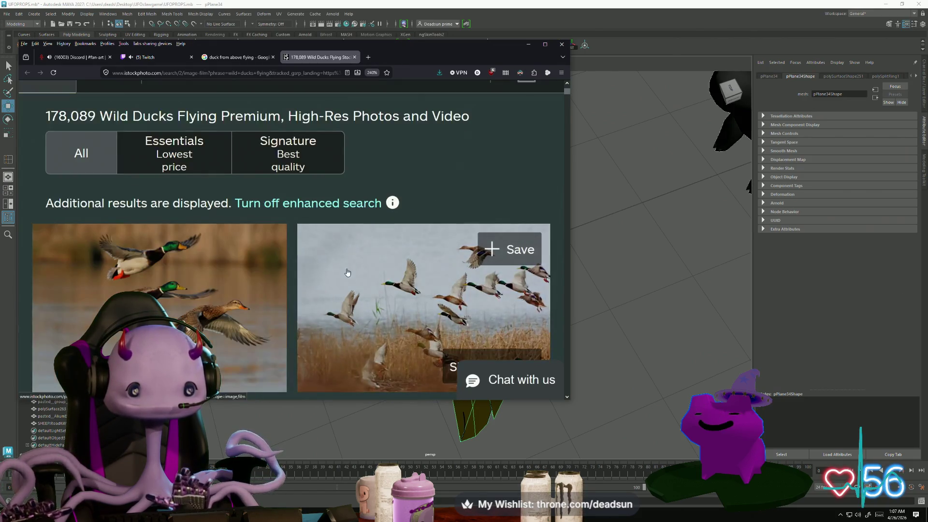
click(528, 44)
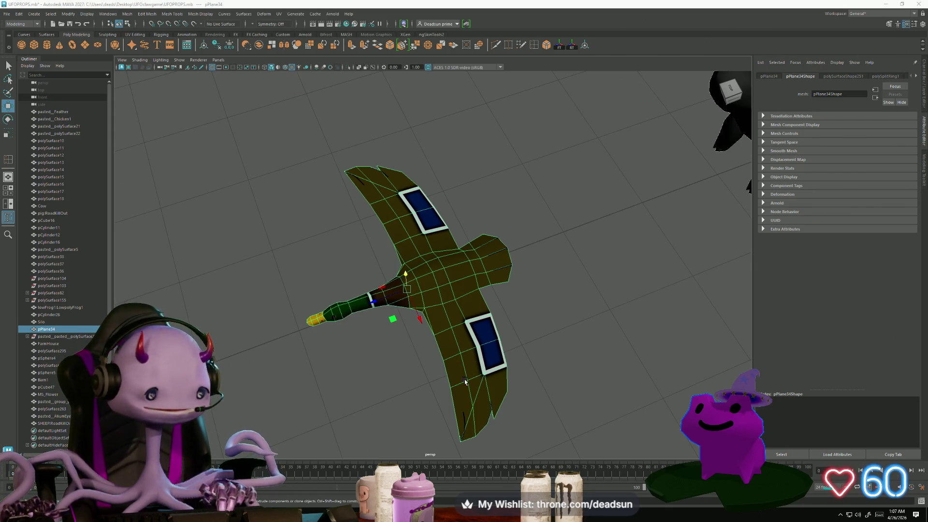
Orbit from an eye-level farm view to a top-down look at the textured duck
mouse_move(429, 378)
alt+mouse_down()
mouse_move(416, 349)
mouse_move(433, 276)
alt+mouse_up()
right_drag(434, 277, 455, 260)
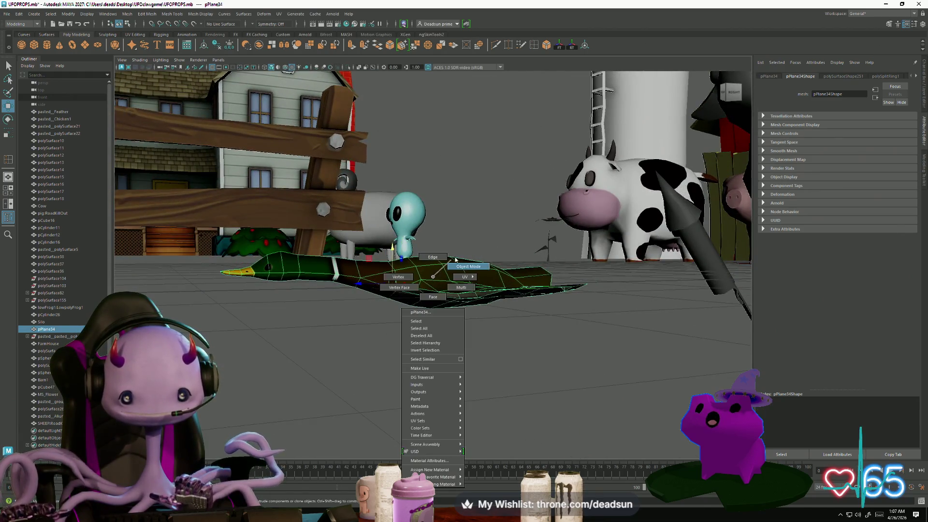
mouse_move(456, 259)
alt+mouse_down()
mouse_move(352, 312)
mouse_move(367, 339)
mouse_move(356, 315)
mouse_move(360, 404)
mouse_move(414, 349)
mouse_move(311, 430)
mouse_move(252, 440)
mouse_move(245, 404)
mouse_move(400, 406)
mouse_move(430, 399)
mouse_move(419, 373)
mouse_move(411, 444)
alt+mouse_up()
click(355, 315)
click(415, 350)
scroll(310, 402, up, 3)
scroll(273, 315, down, 3)
mouse_move(272, 315)
alt+mouse_down()
mouse_move(349, 307)
mouse_move(272, 326)
alt+mouse_up()
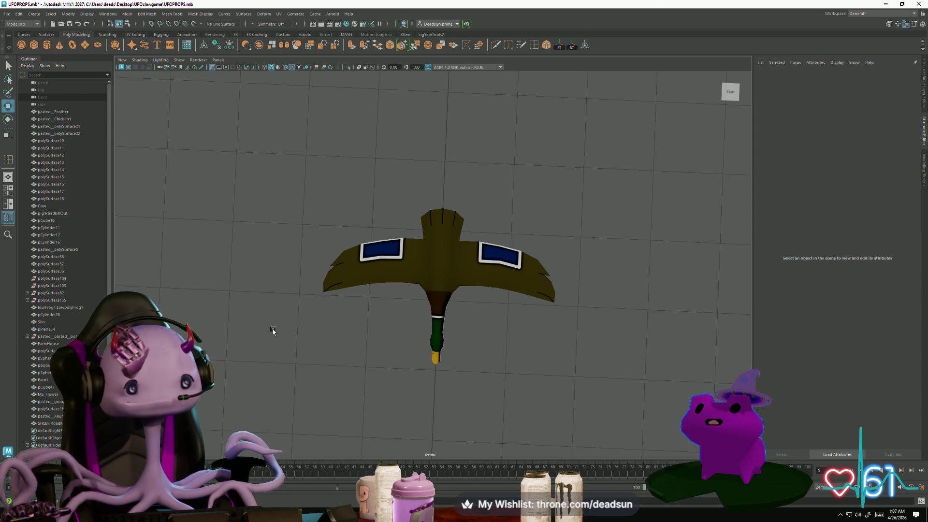
Tumble in closer around the duck, then switch to the DuckUVs texture in Photoshop
mouse_move(273, 330)
alt+mouse_down()
mouse_move(275, 316)
mouse_move(261, 322)
mouse_move(291, 321)
alt+mouse_up()
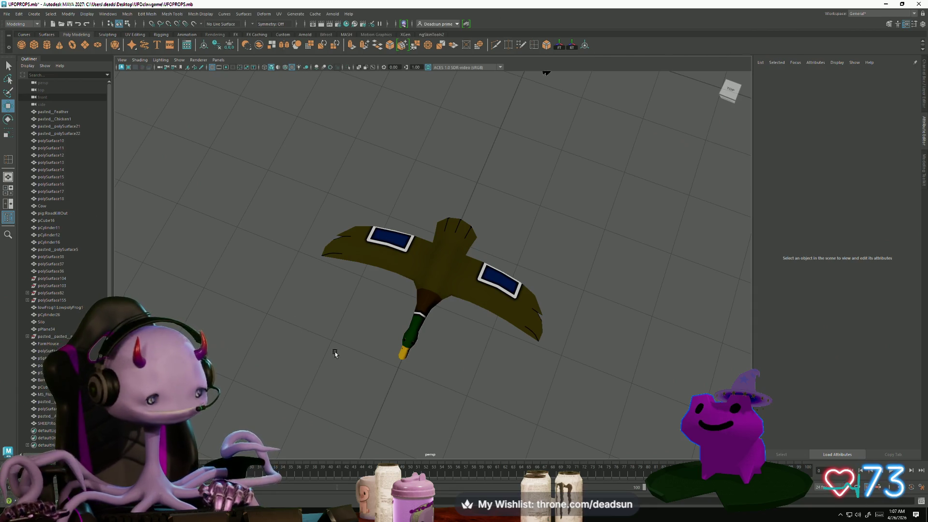
scroll(348, 347, up, 2)
click(410, 299)
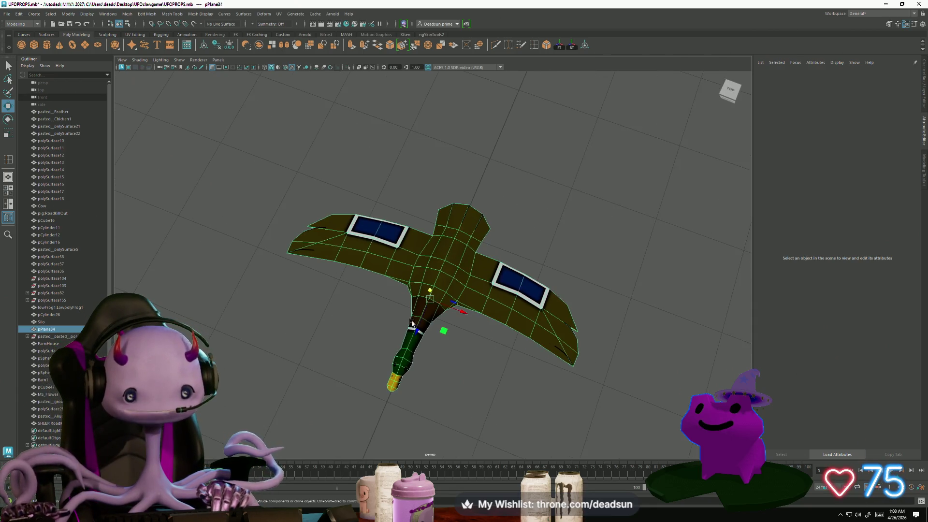
mouse_move(398, 406)
alt+mouse_down()
mouse_move(466, 390)
mouse_move(464, 367)
mouse_move(458, 390)
mouse_move(433, 396)
mouse_move(466, 404)
mouse_move(393, 400)
mouse_move(407, 409)
alt+mouse_up()
click(444, 391)
scroll(402, 404, up, 2)
click(317, 401)
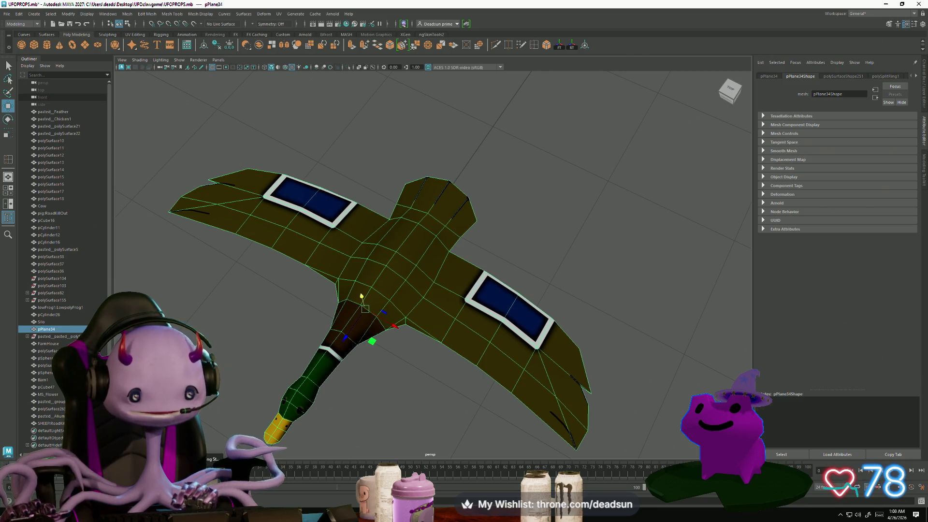
key(alt+Tab)
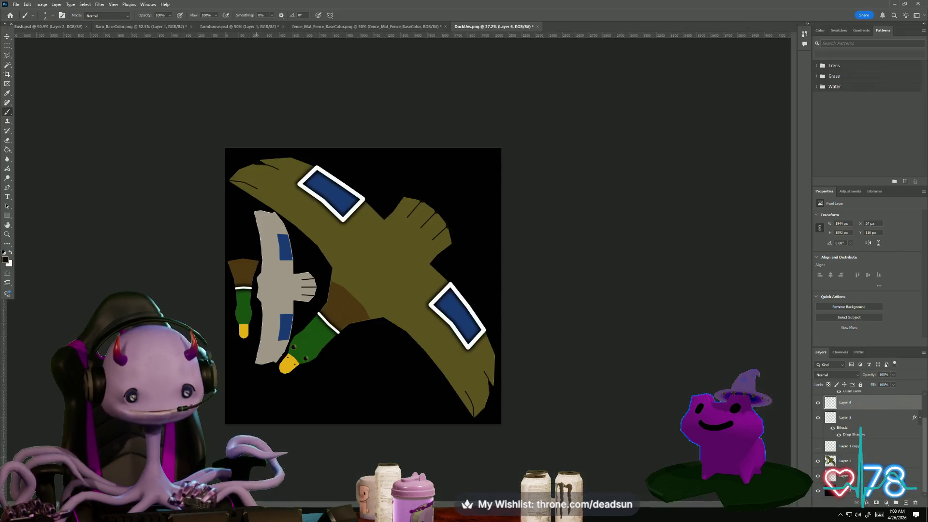
Zoom into the canvas, select Layer 3, and pick the Blur tool, showing its tool flyout
alt+scroll(311, 252, up, 3)
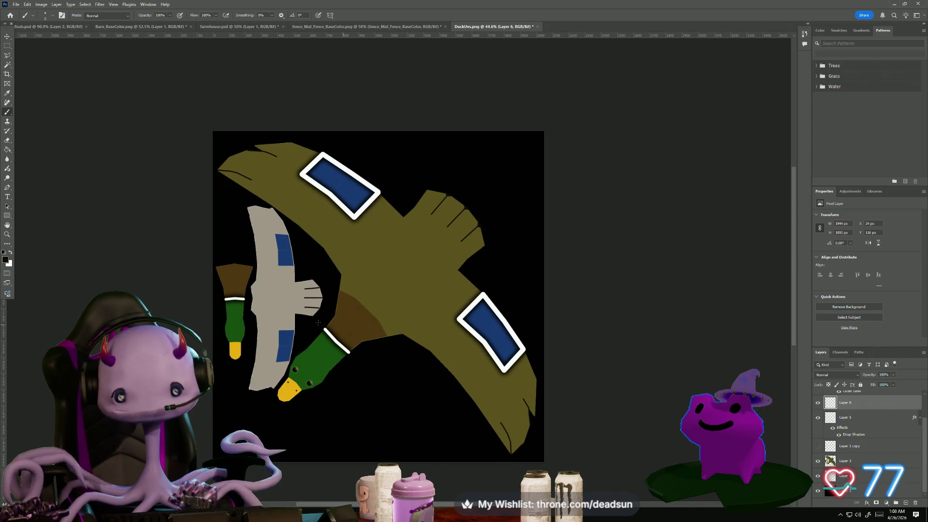
alt+scroll(318, 323, up, 4)
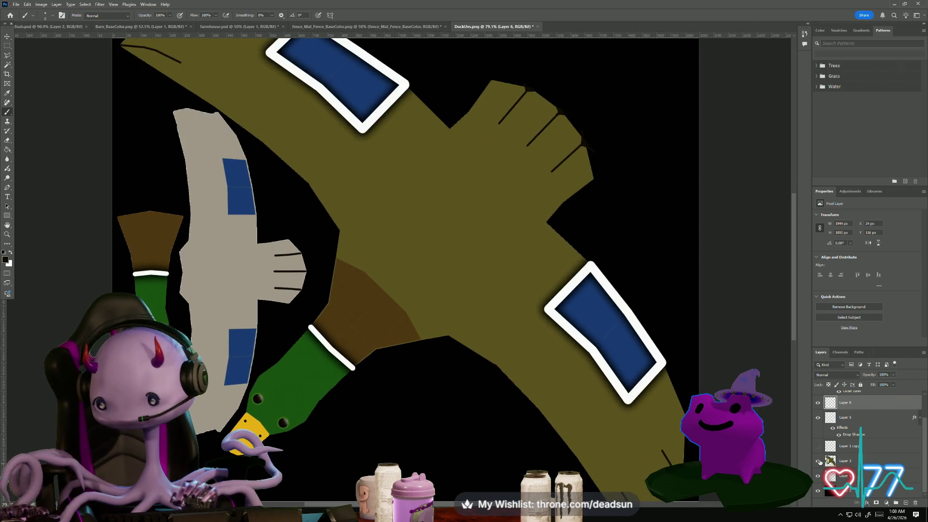
click(843, 465)
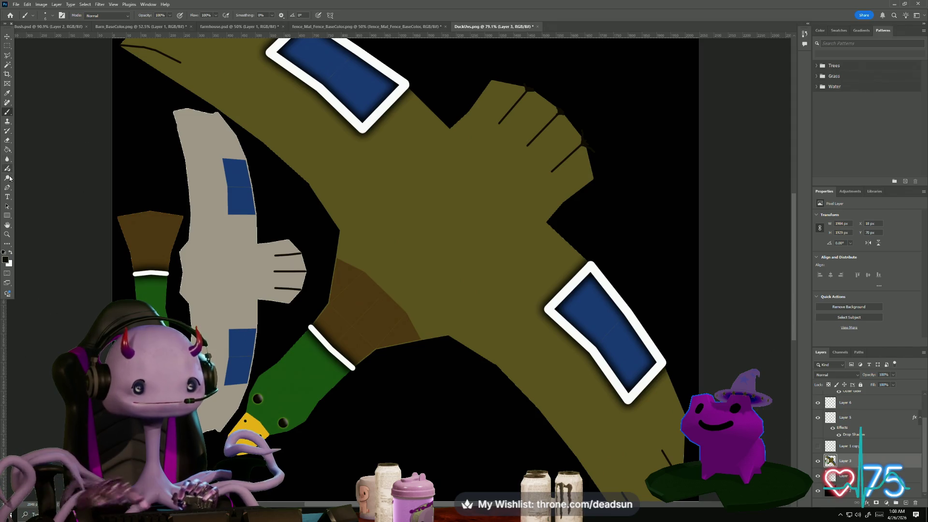
click(9, 161)
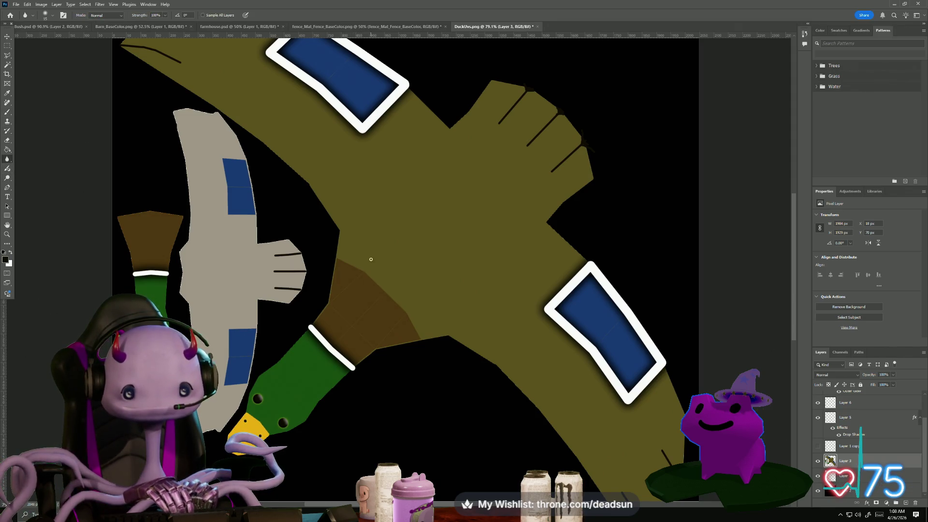
alt+scroll(358, 327, up, 3)
alt+scroll(356, 317, down, 3)
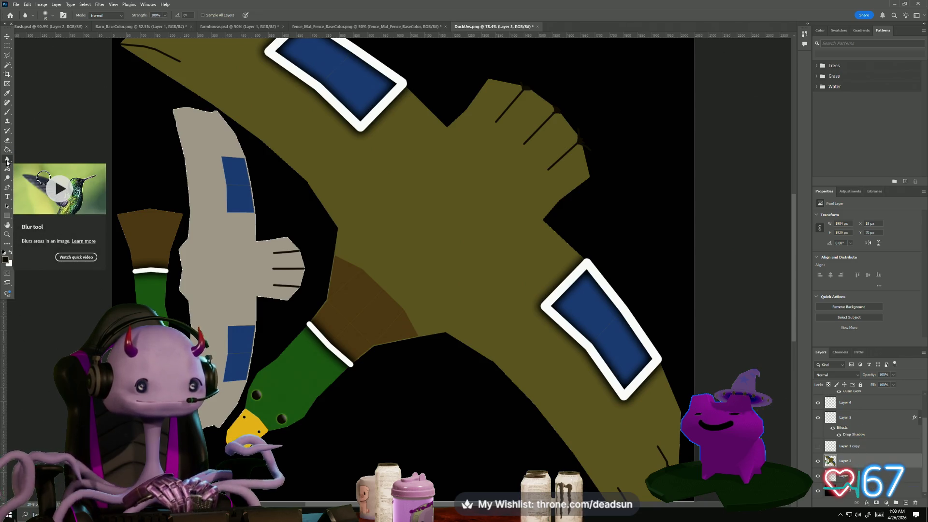
right_click(7, 160)
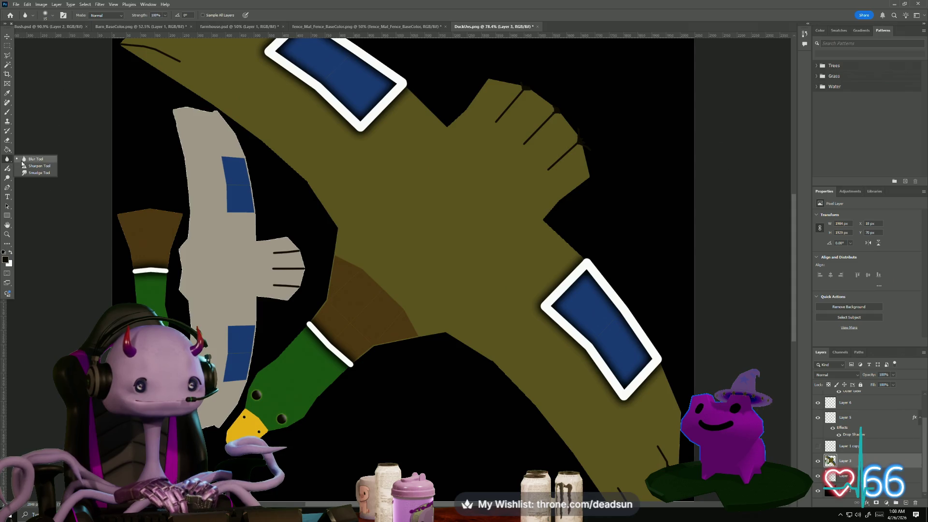
Smudge the brown chest into the olive body using a soft 13 px Smudge brush
click(38, 173)
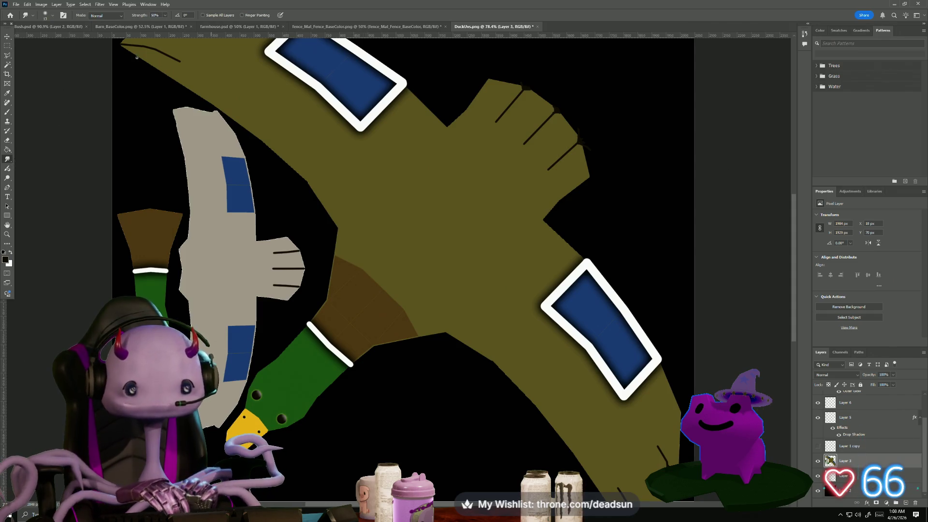
click(48, 15)
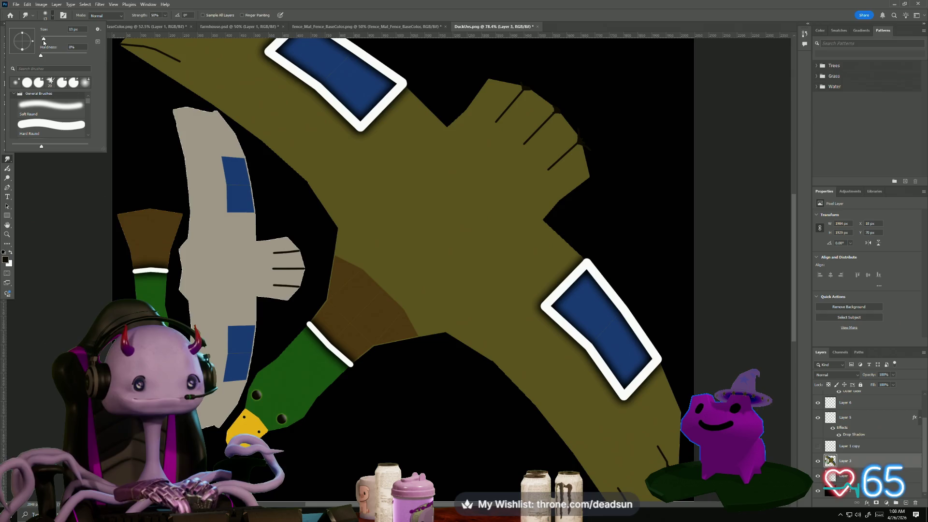
click(368, 277)
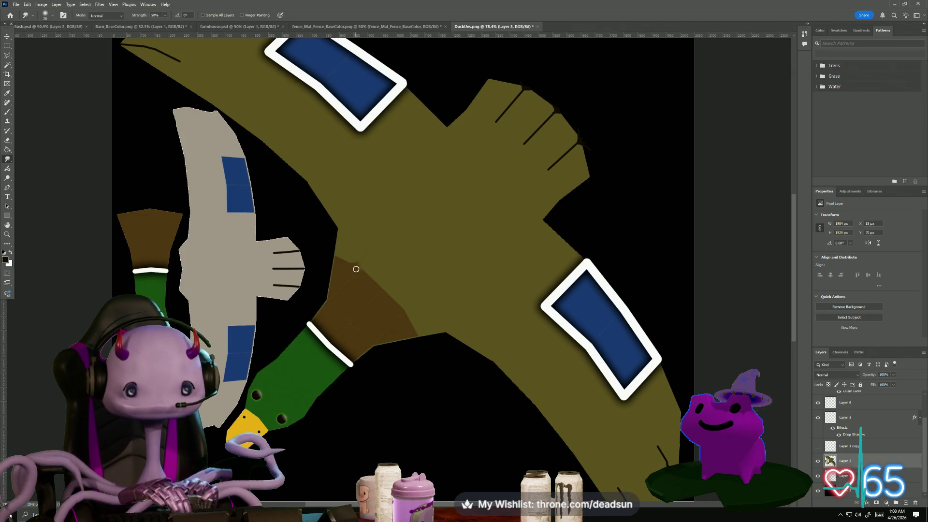
mouse_move(380, 269)
mouse_down()
mouse_move(376, 292)
mouse_move(398, 295)
mouse_up()
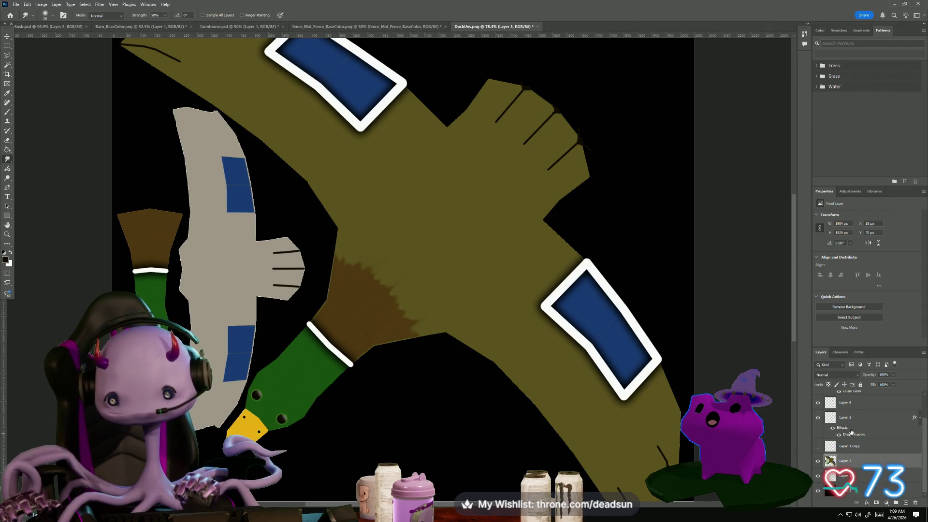
Check Layer 5's contents, then select Layers 6 and 5 and open their context menu
click(817, 418)
click(817, 418)
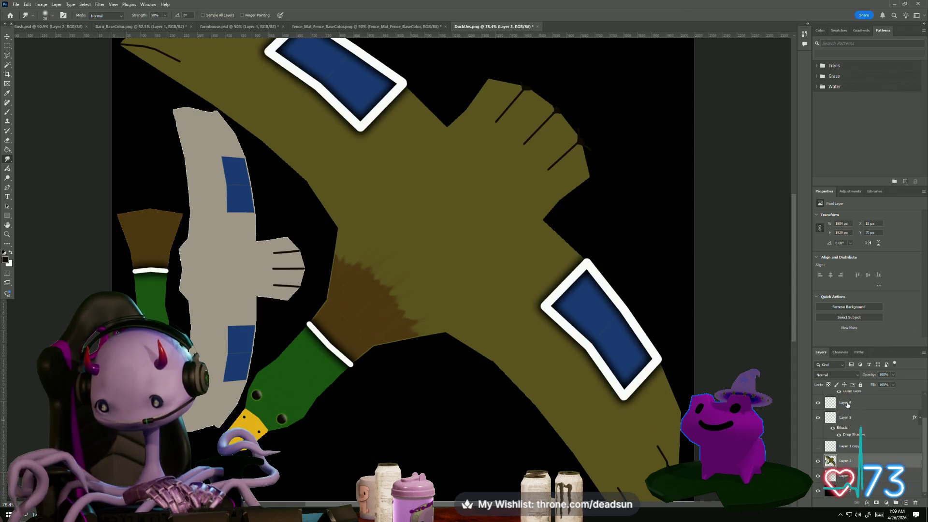
click(847, 405)
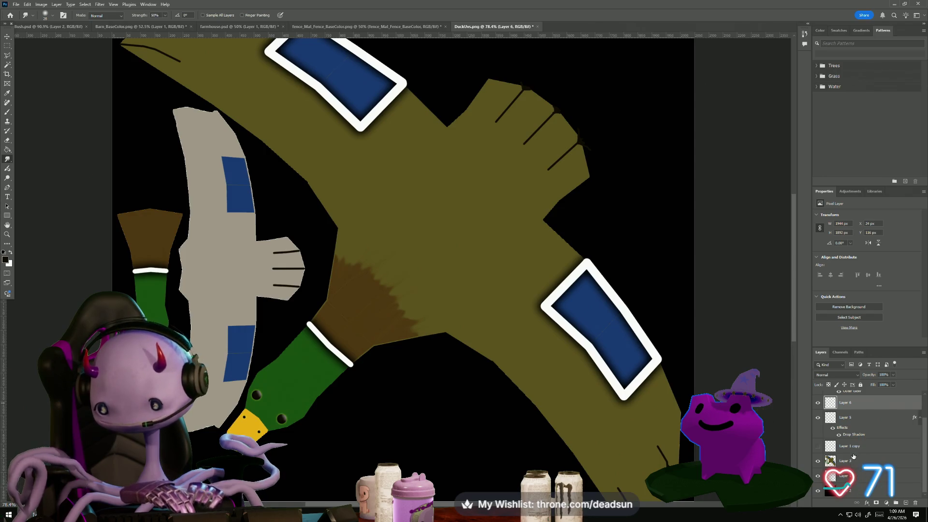
shift+click(851, 418)
right_click(851, 418)
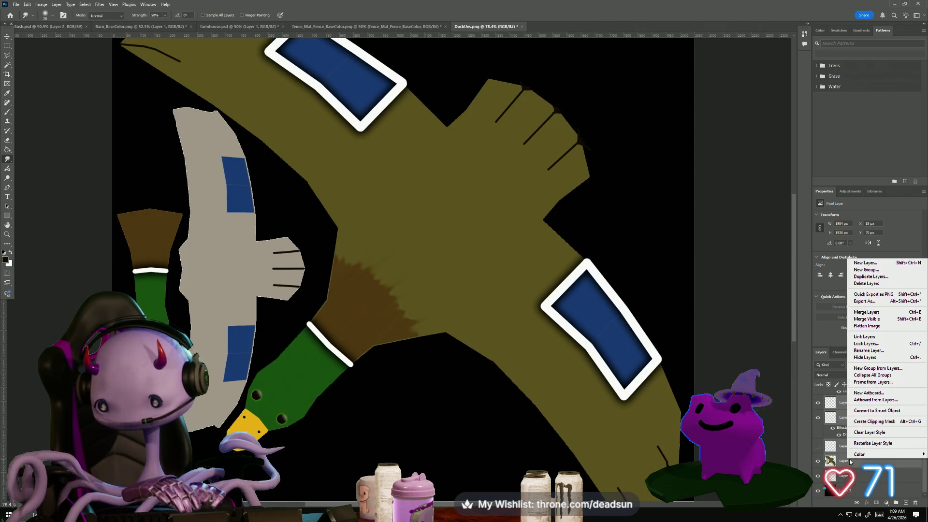
Merge Layer 5 into Layer 6 and streak the lower wing patch's white border downward
click(865, 315)
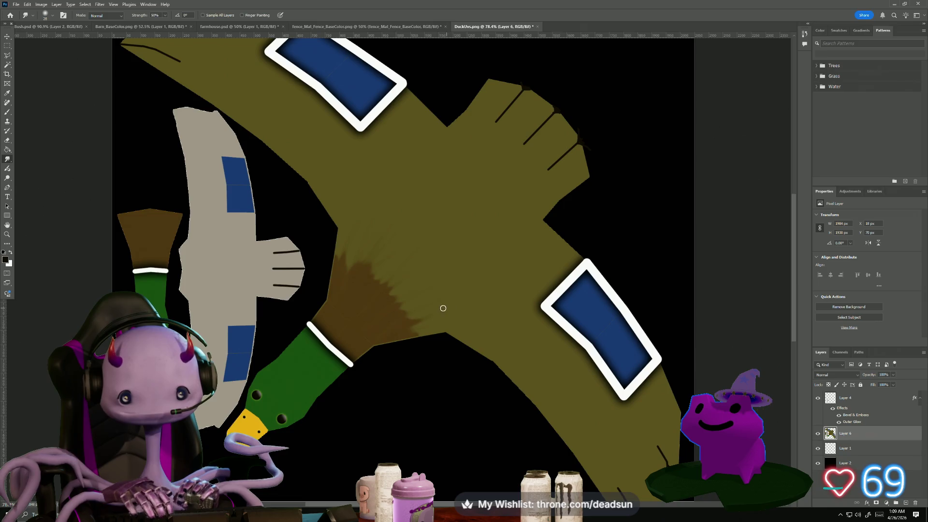
drag(552, 310, 530, 327)
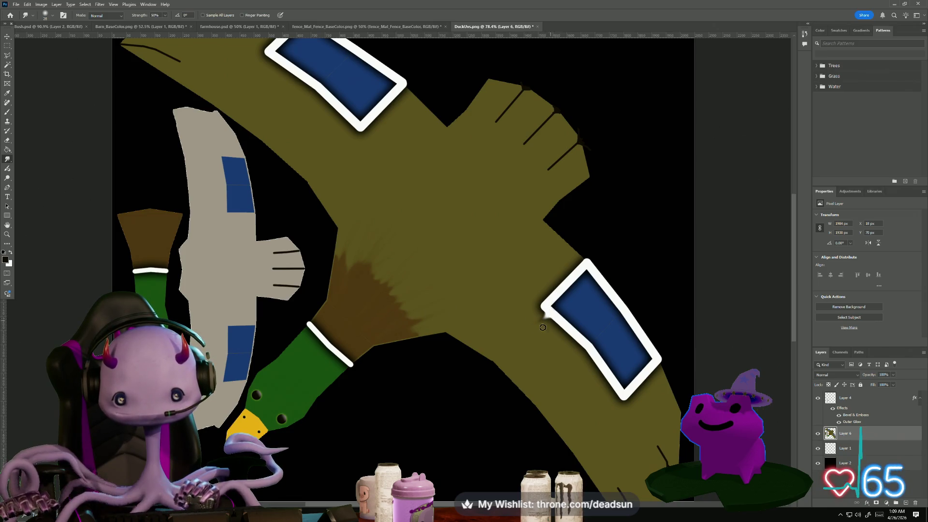
mouse_move(559, 308)
mouse_down()
mouse_move(559, 324)
mouse_move(584, 338)
mouse_move(566, 356)
mouse_move(603, 372)
mouse_move(595, 387)
mouse_move(624, 394)
mouse_up()
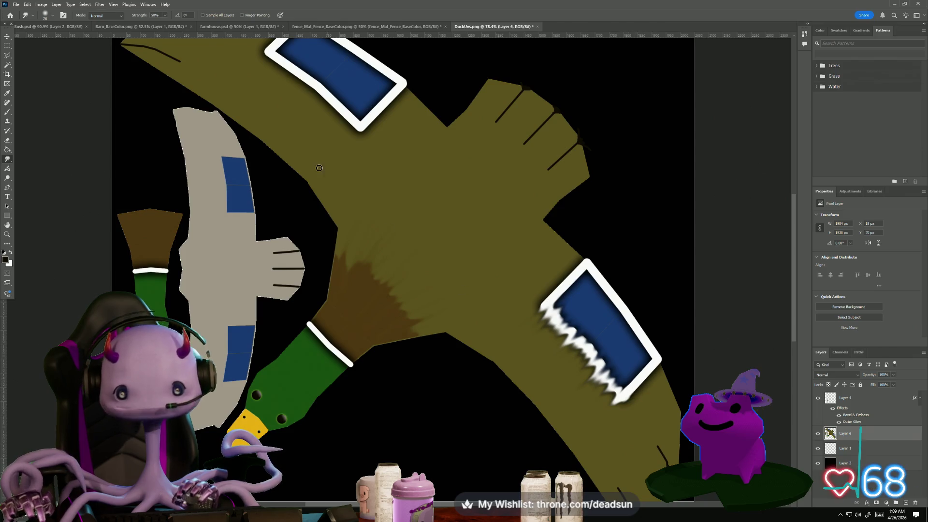
Smear the upper blue patch's white corner and edge outward, undoing the last strokes
drag(361, 121, 344, 127)
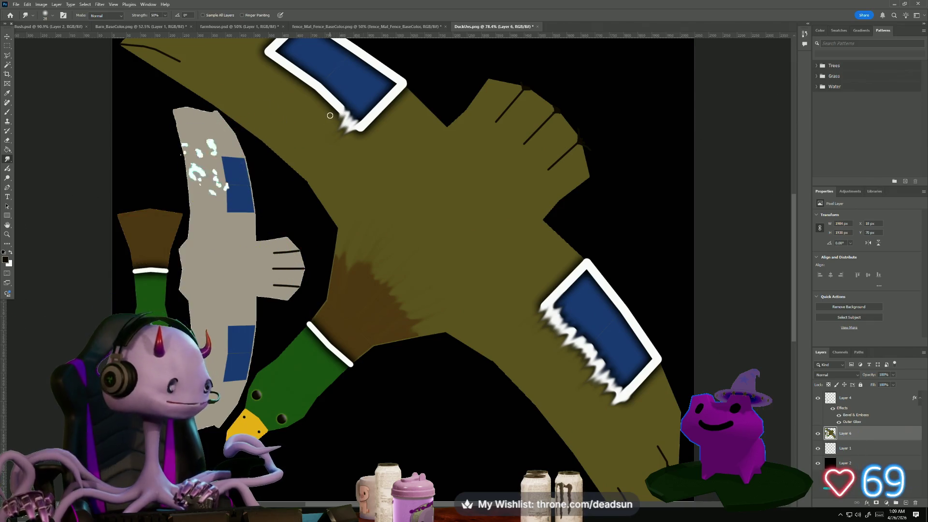
mouse_move(345, 96)
mouse_down()
mouse_move(325, 116)
mouse_move(315, 100)
mouse_move(323, 78)
mouse_move(297, 90)
mouse_up()
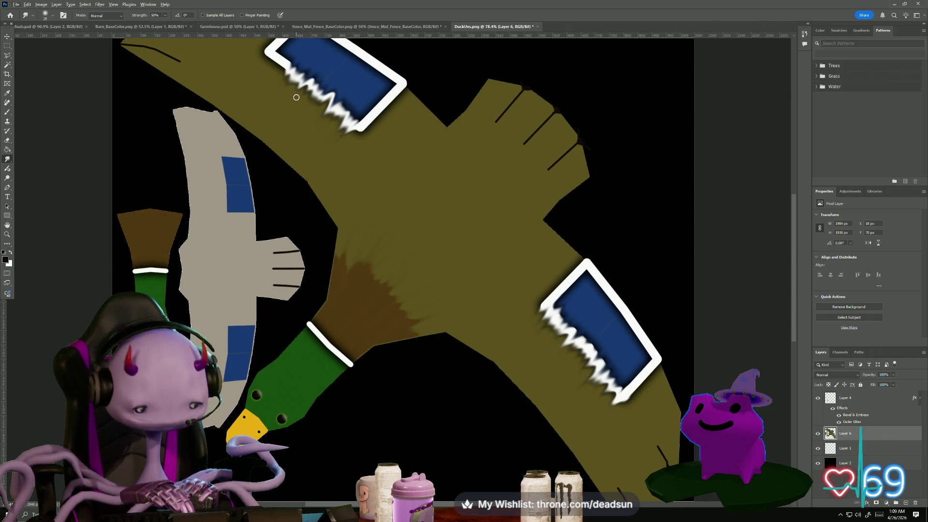
scroll(300, 92, up, 2)
mouse_move(286, 117)
mouse_down()
mouse_move(271, 115)
mouse_move(293, 97)
mouse_move(264, 108)
mouse_move(307, 96)
mouse_move(264, 95)
mouse_move(304, 86)
mouse_move(270, 91)
mouse_move(321, 70)
mouse_move(311, 83)
mouse_move(341, 102)
mouse_move(375, 98)
mouse_move(382, 129)
mouse_move(365, 145)
mouse_move(408, 132)
mouse_move(394, 146)
mouse_move(406, 149)
mouse_move(365, 159)
mouse_move(409, 148)
mouse_move(367, 174)
mouse_move(381, 173)
mouse_move(367, 186)
mouse_move(387, 162)
mouse_up()
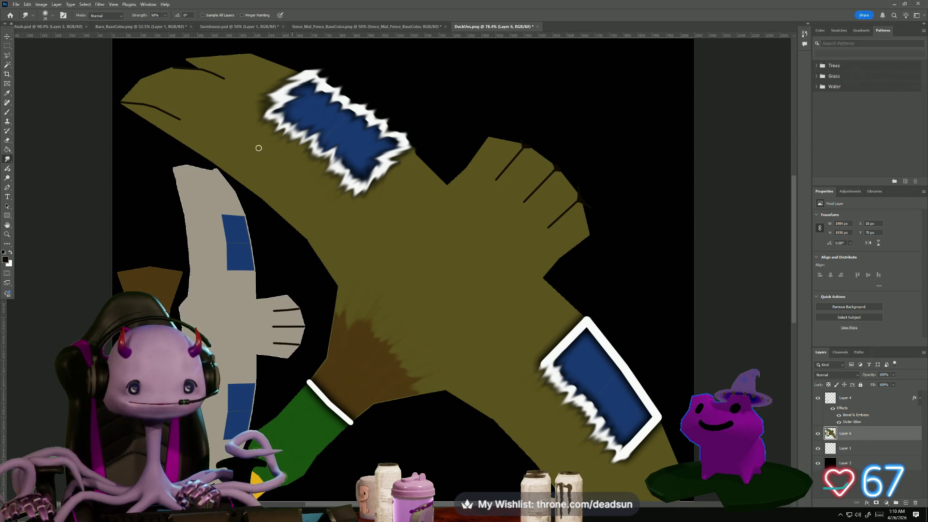
drag(322, 155, 261, 110)
drag(320, 155, 257, 109)
drag(300, 143, 264, 107)
key(ctrl+z)
key(ctrl+z)
key(ctrl+z)
key(ctrl+z)
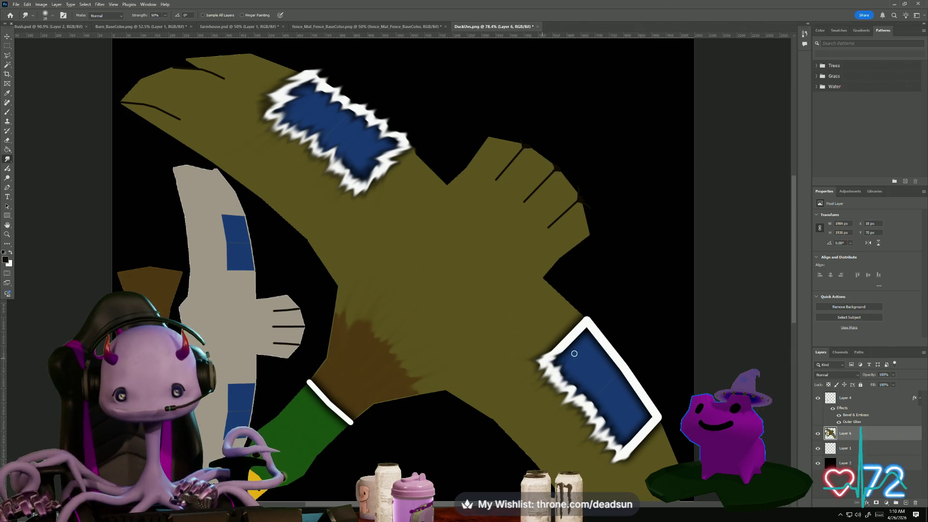
Smudge the lower patch's upper-left edge and lower-right corner into a jagged blue border
mouse_move(552, 348)
mouse_down()
mouse_move(590, 342)
mouse_move(539, 336)
mouse_move(535, 344)
mouse_move(584, 326)
mouse_move(571, 332)
mouse_move(587, 331)
mouse_move(582, 347)
mouse_move(609, 338)
mouse_move(619, 368)
mouse_move(609, 378)
mouse_move(631, 369)
mouse_move(647, 378)
mouse_move(609, 404)
mouse_move(632, 376)
mouse_up()
scroll(633, 377, down, 3)
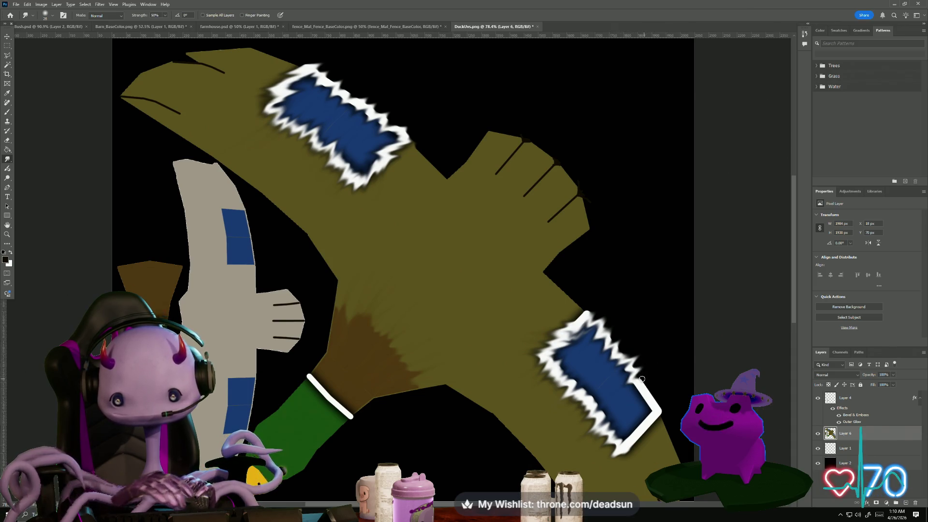
scroll(635, 382, down, 2)
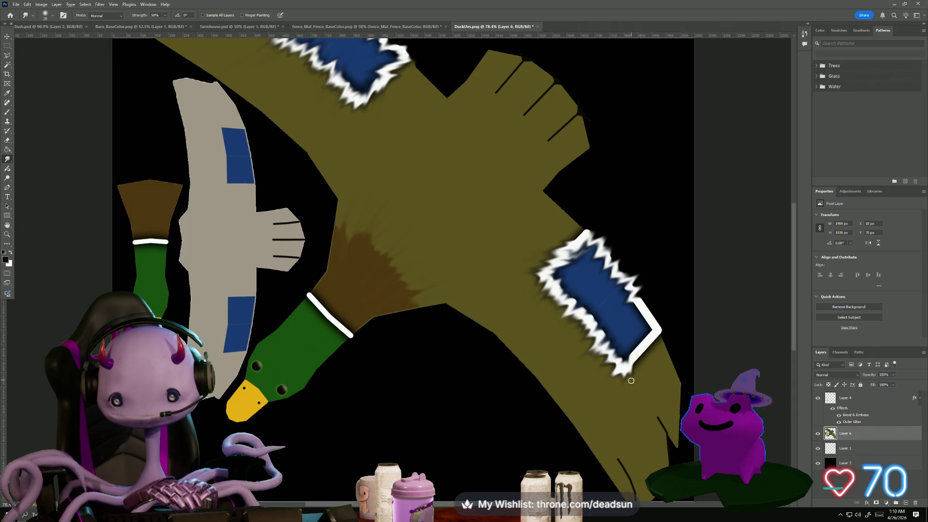
mouse_move(634, 356)
mouse_down()
mouse_move(638, 370)
mouse_move(643, 348)
mouse_move(652, 362)
mouse_move(647, 325)
mouse_move(649, 341)
mouse_move(663, 329)
mouse_move(611, 322)
mouse_move(664, 317)
mouse_up()
scroll(552, 270, down, 1)
scroll(560, 208, up, 3)
scroll(602, 188, up, 2)
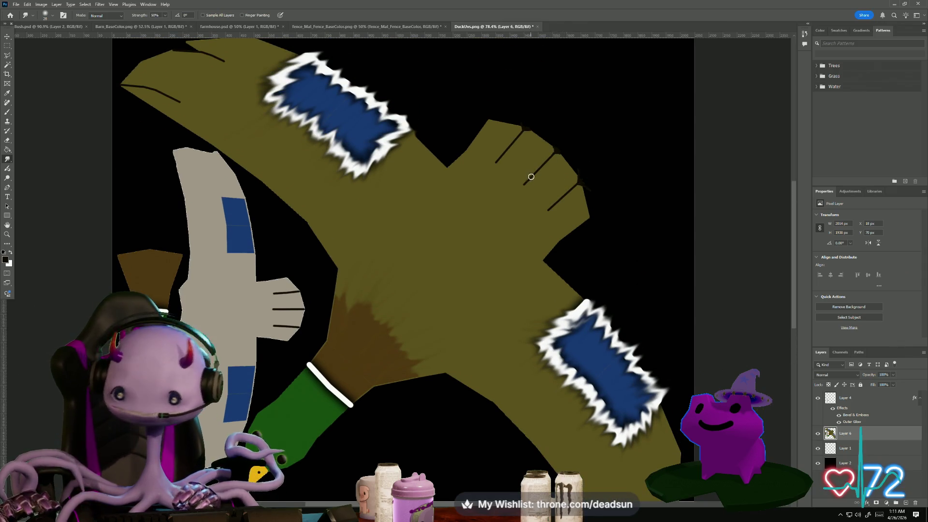
mouse_move(557, 376)
mouse_down()
mouse_move(590, 336)
mouse_move(604, 349)
mouse_move(594, 360)
mouse_move(551, 370)
mouse_move(587, 357)
mouse_up()
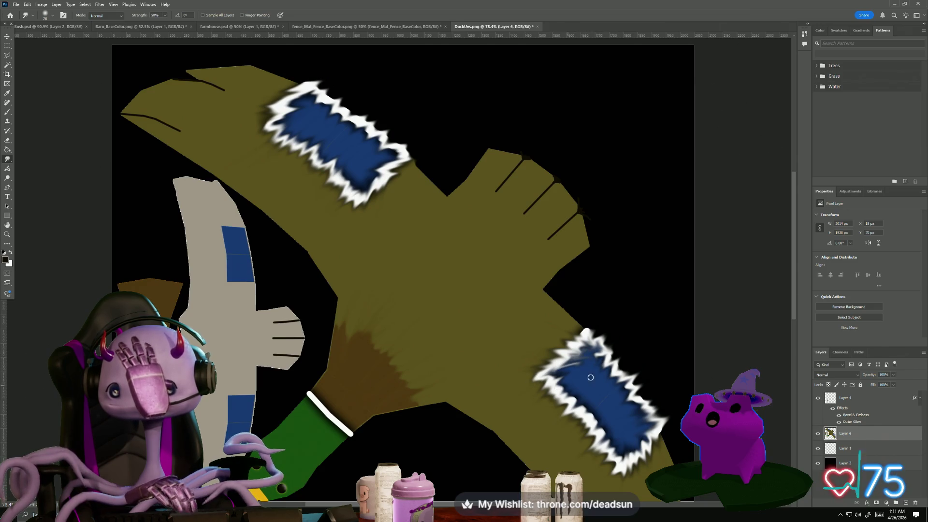
click(7, 261)
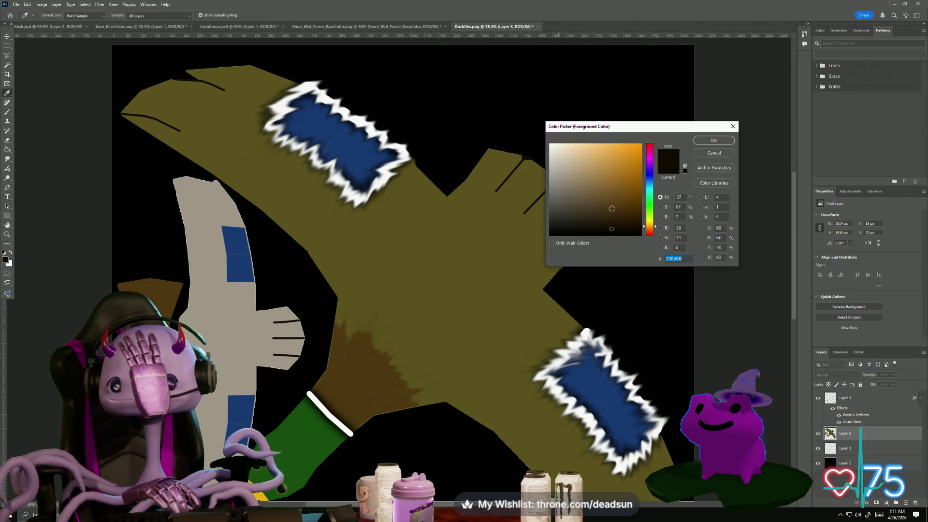
Paint mid-dark blue streaks across the upper blue patch with a 14 px brush
click(650, 179)
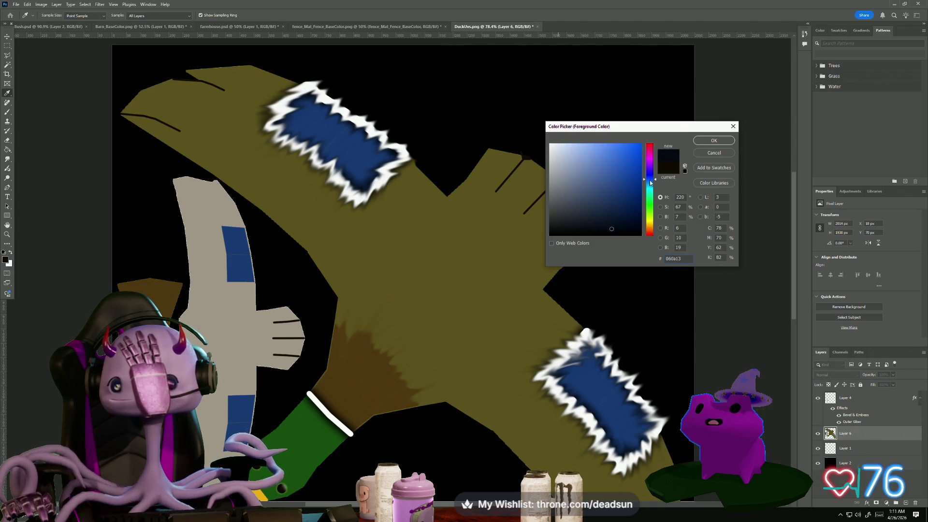
click(622, 203)
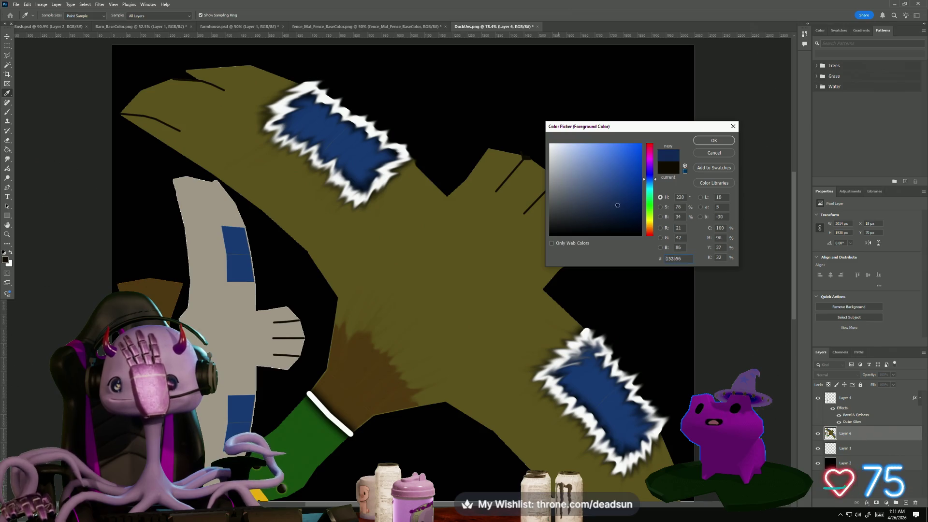
click(714, 140)
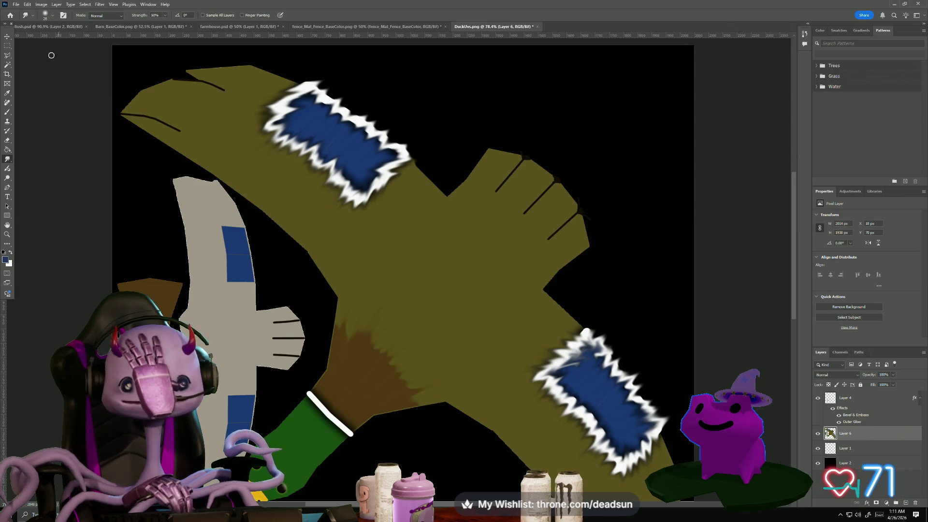
click(7, 112)
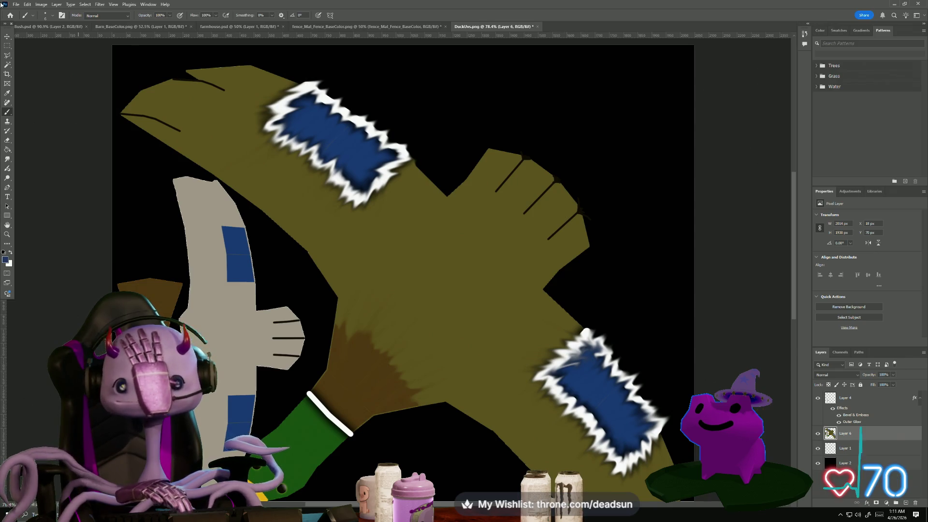
click(47, 15)
drag(42, 38, 43, 39)
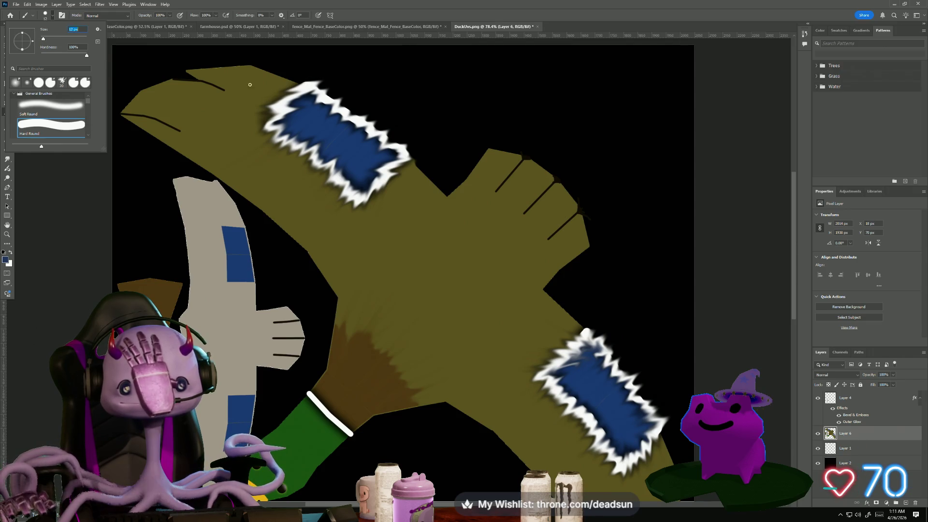
click(288, 123)
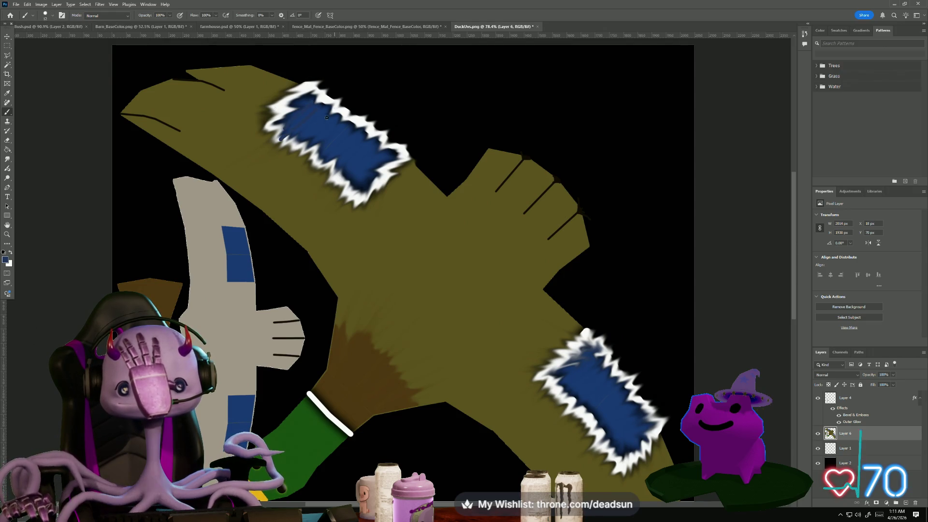
drag(328, 131, 346, 192)
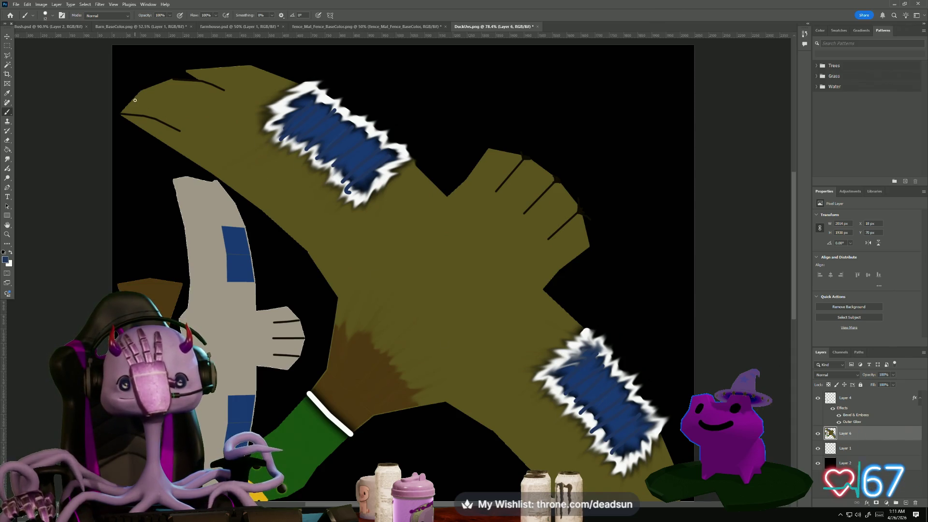
click(5, 258)
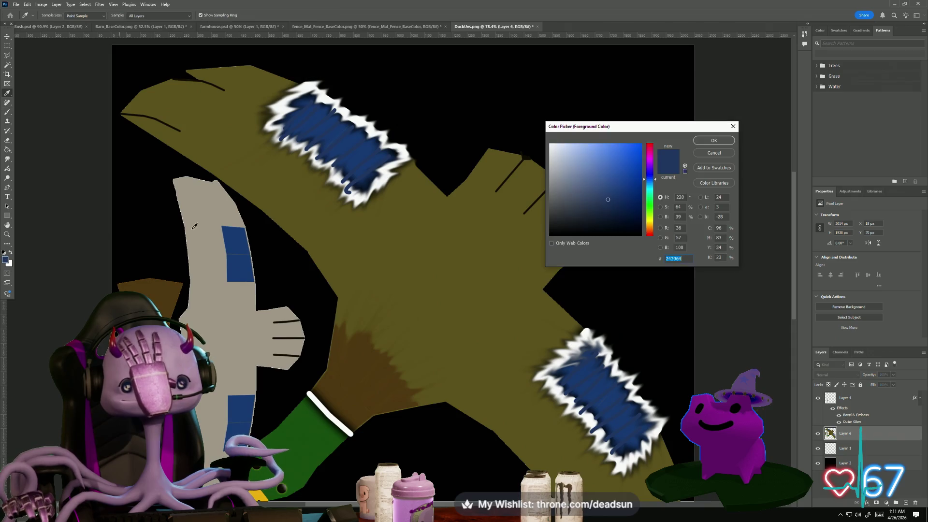
Set the foreground colour to #292d35 and shrink the brush to 1 px
click(568, 218)
drag(566, 220, 572, 217)
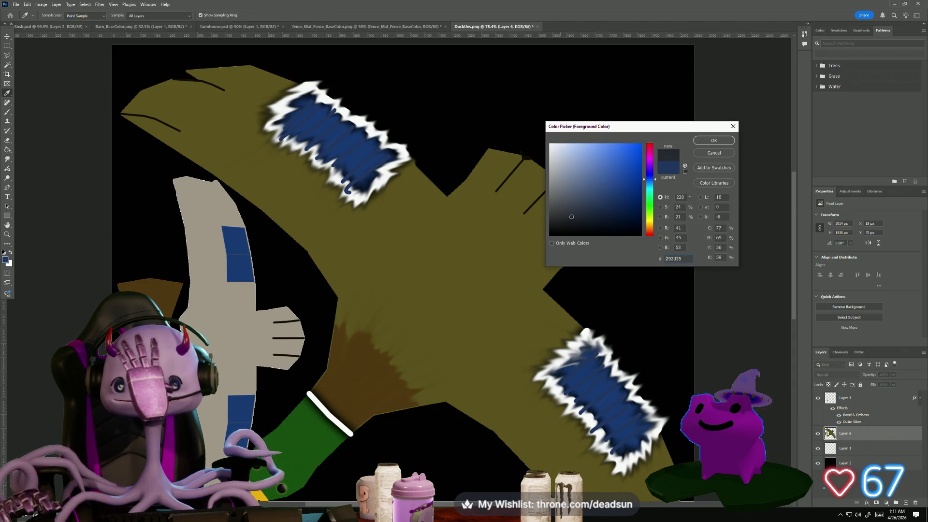
click(706, 141)
key(b)
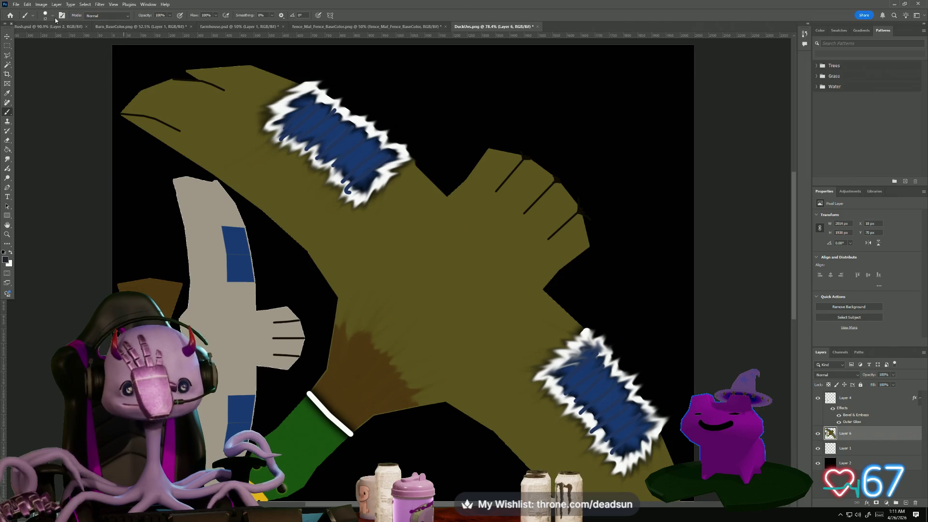
click(44, 15)
drag(43, 39, 42, 43)
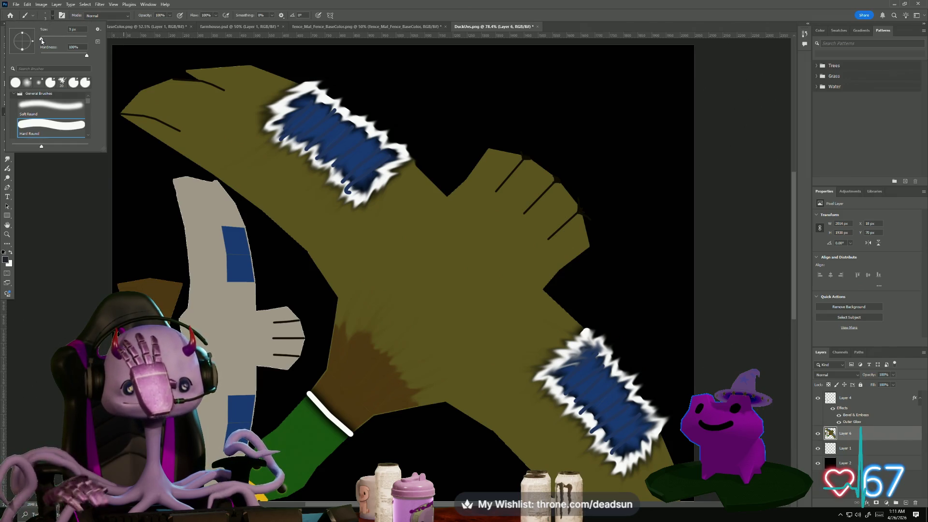
key(Return)
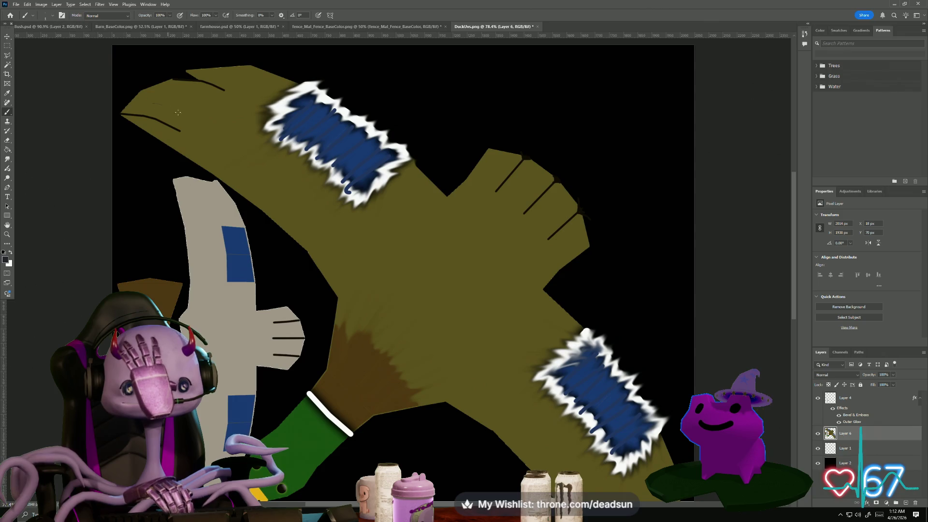
Paint thin dark feather lines across the upper and lower parts of the olive wing
drag(154, 103, 265, 136)
drag(186, 137, 285, 175)
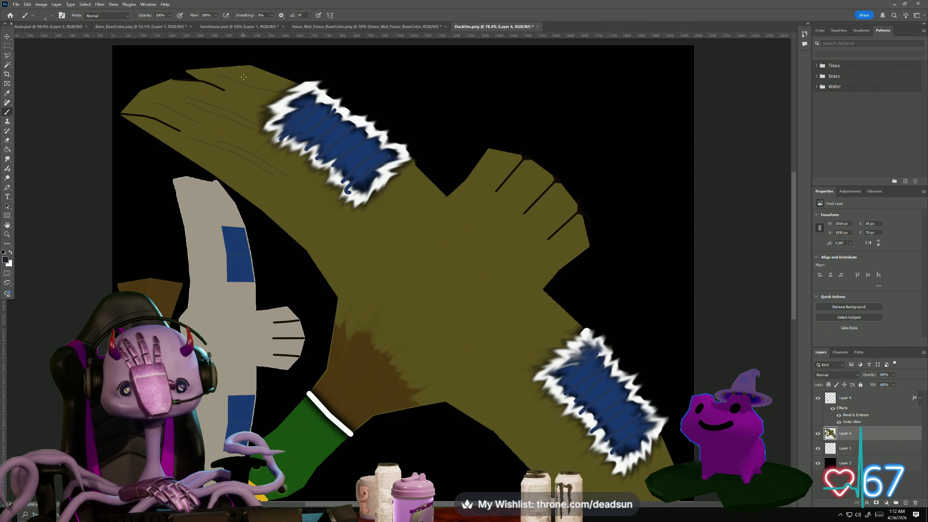
drag(268, 103, 292, 117)
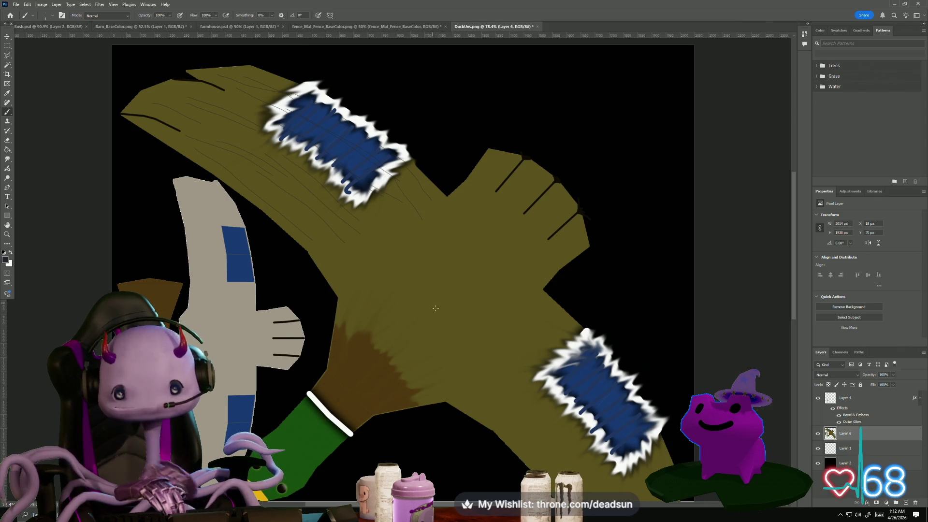
drag(472, 317, 365, 189)
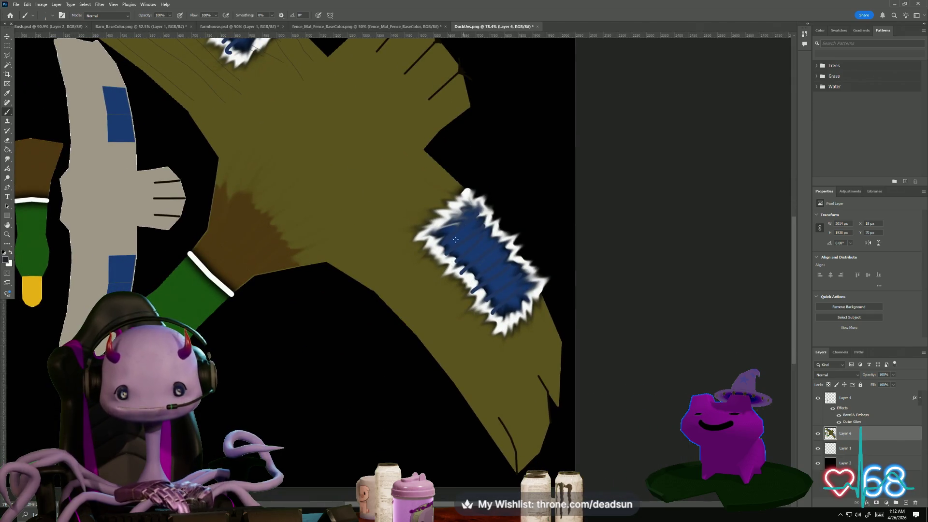
mouse_move(462, 355)
mouse_down()
mouse_move(468, 387)
mouse_move(542, 444)
mouse_up()
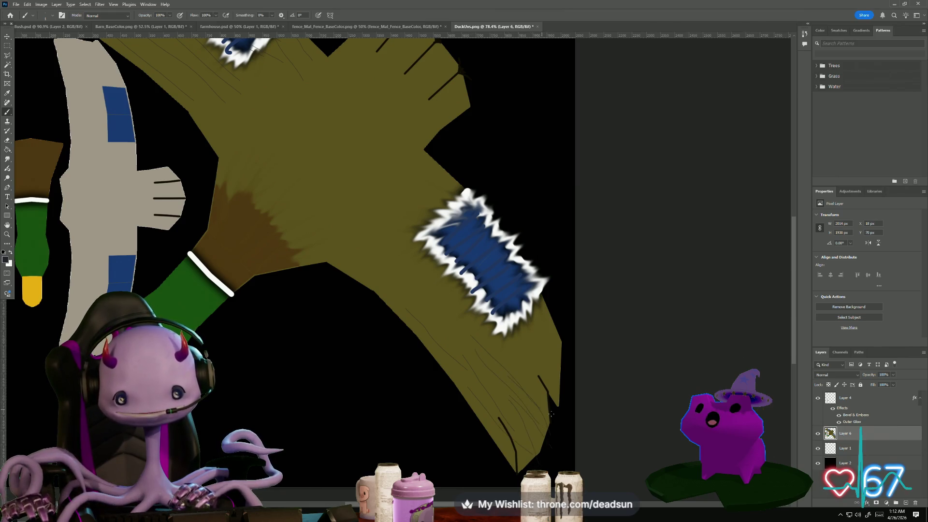
drag(526, 340, 542, 327)
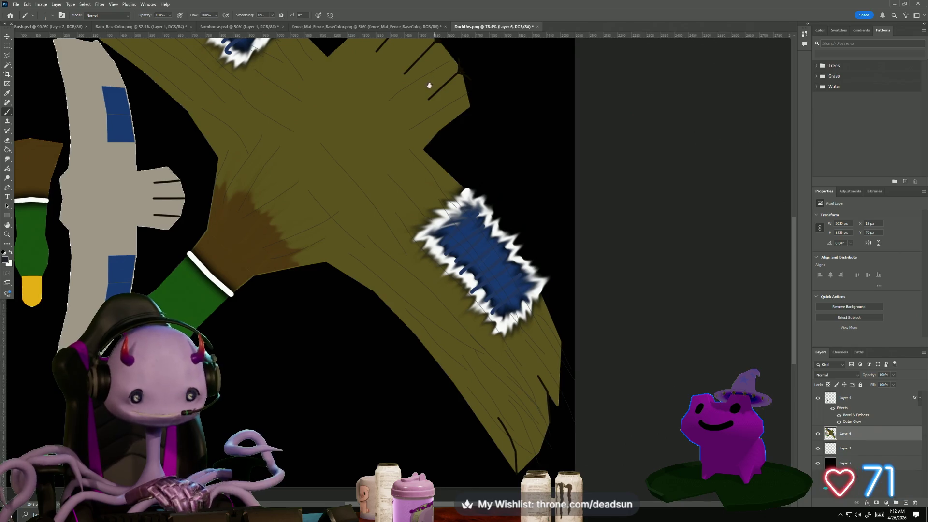
drag(429, 82, 405, 125)
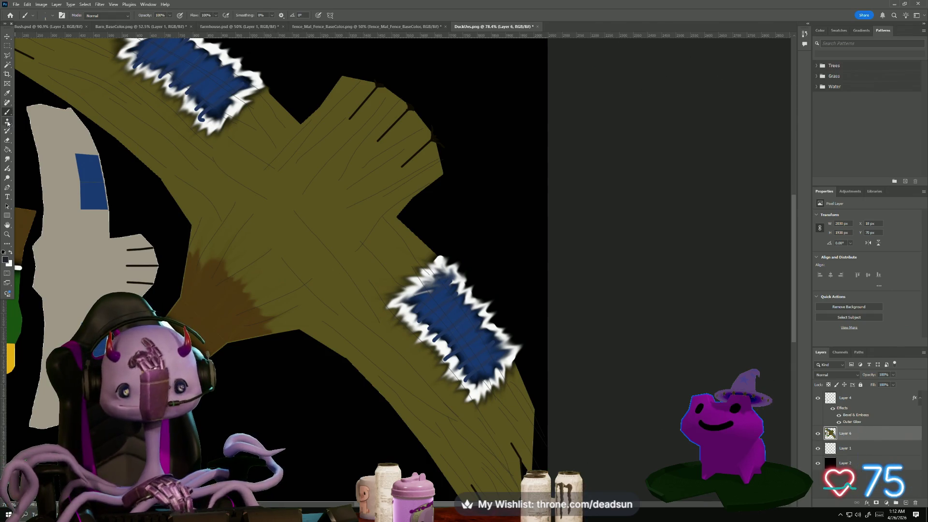
click(8, 160)
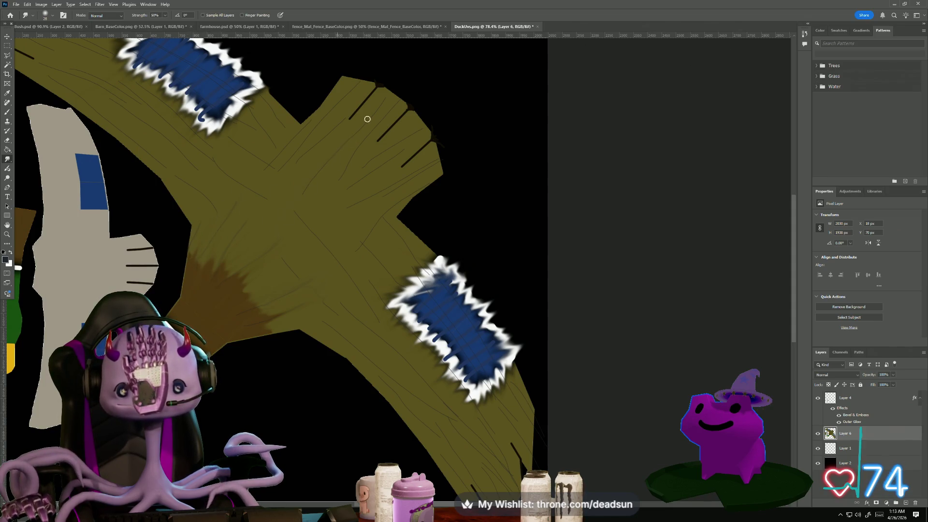
Smudge a dark line end and the wing's lower-right edge softly into the olive paint
drag(385, 91, 394, 97)
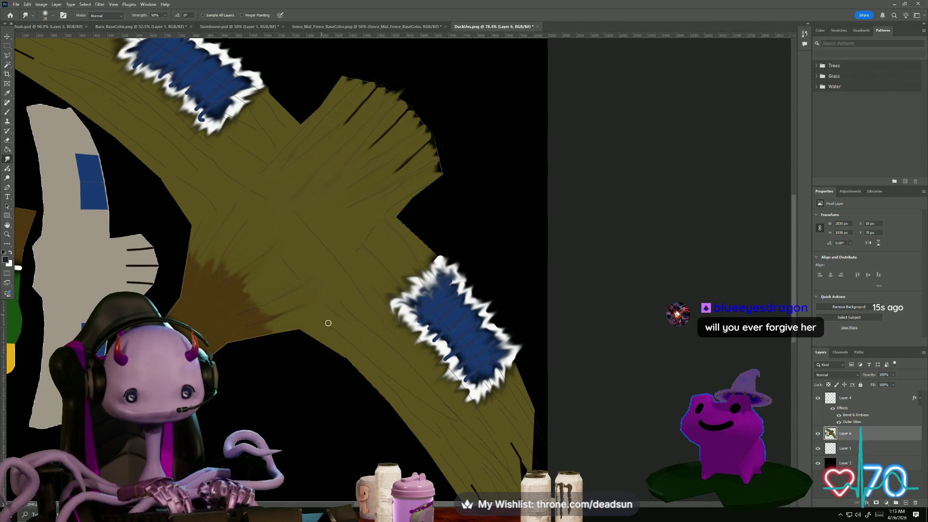
drag(442, 387, 357, 290)
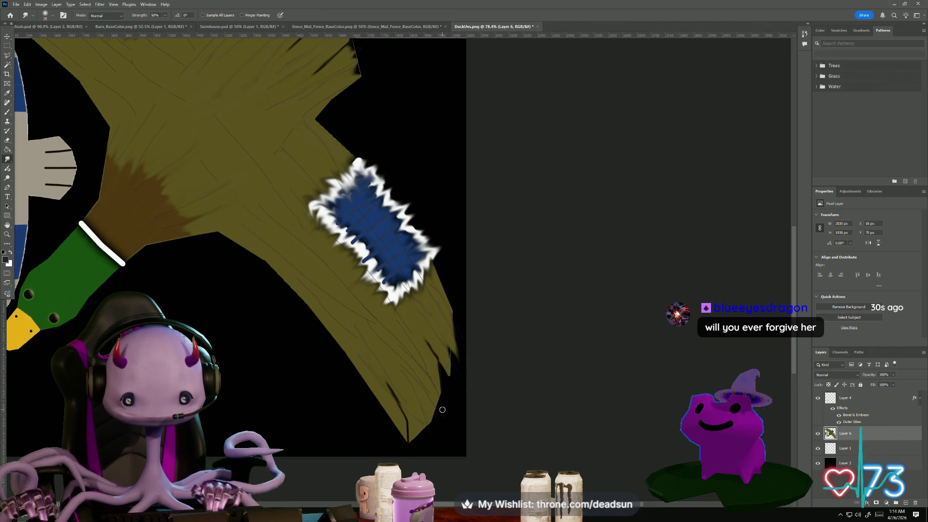
drag(419, 362, 432, 413)
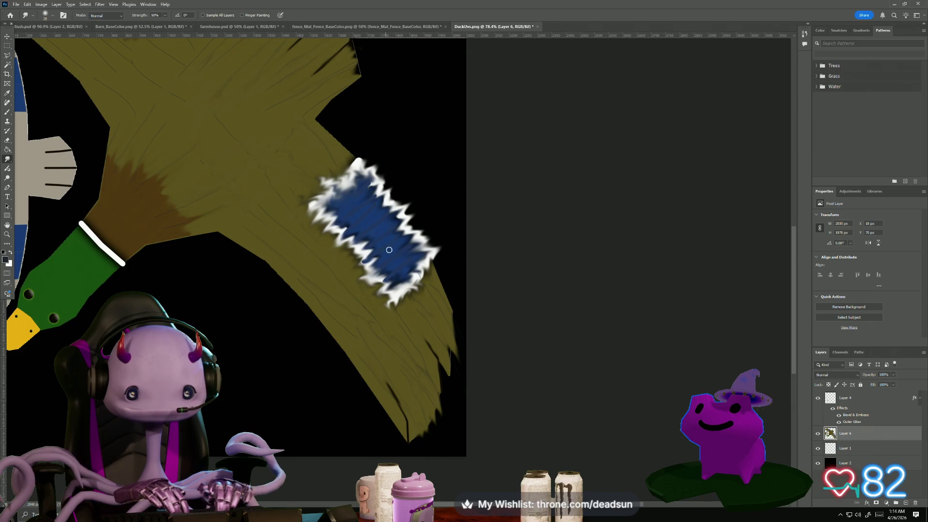
drag(288, 185, 354, 363)
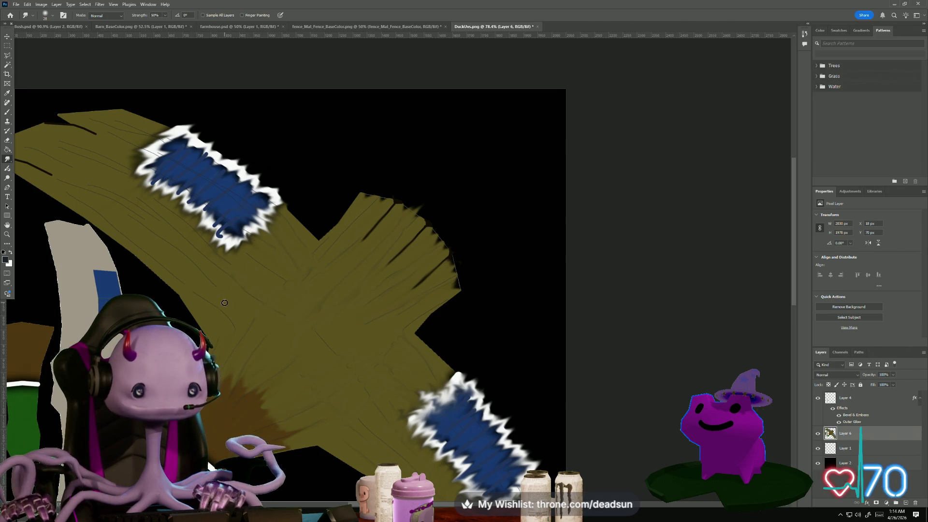
drag(235, 265, 391, 317)
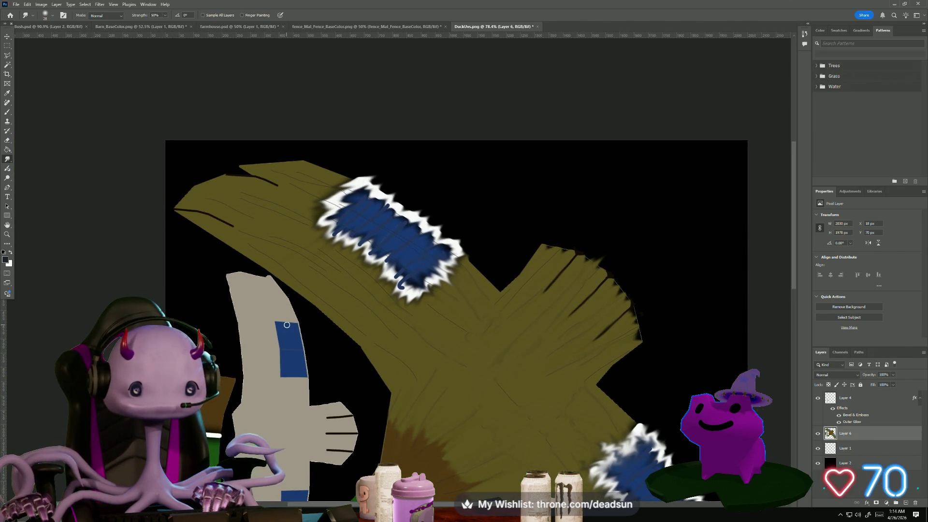
Smudge the left and top edges of the blue patch into the grey back piece
drag(261, 326, 283, 385)
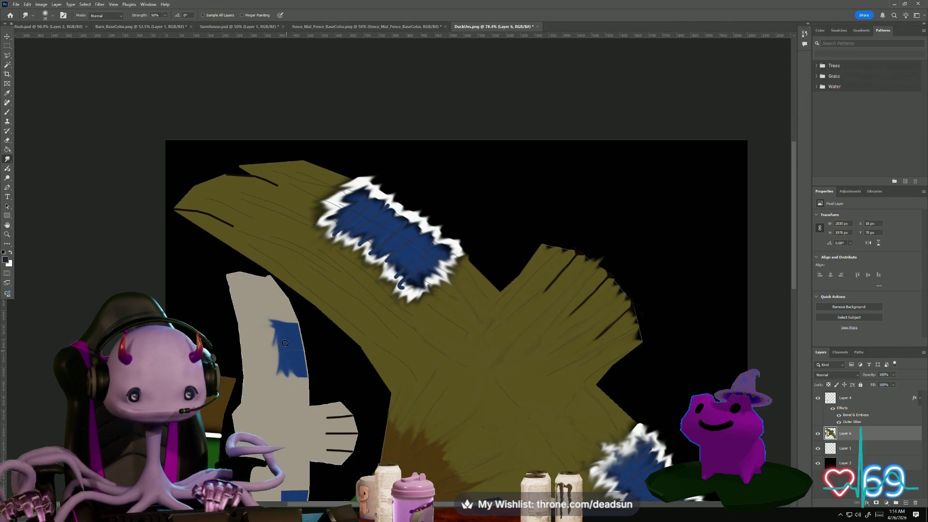
mouse_move(295, 335)
mouse_down()
mouse_move(297, 352)
mouse_move(260, 286)
mouse_move(255, 229)
mouse_up()
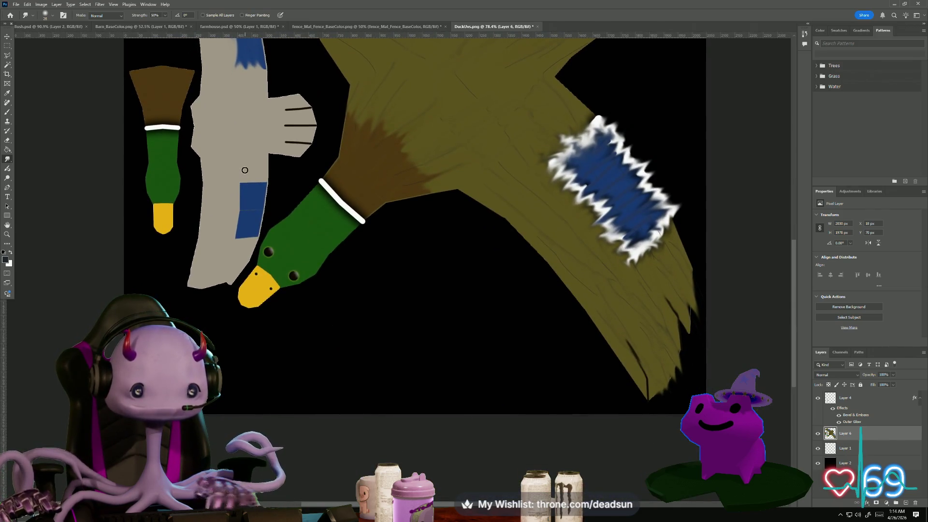